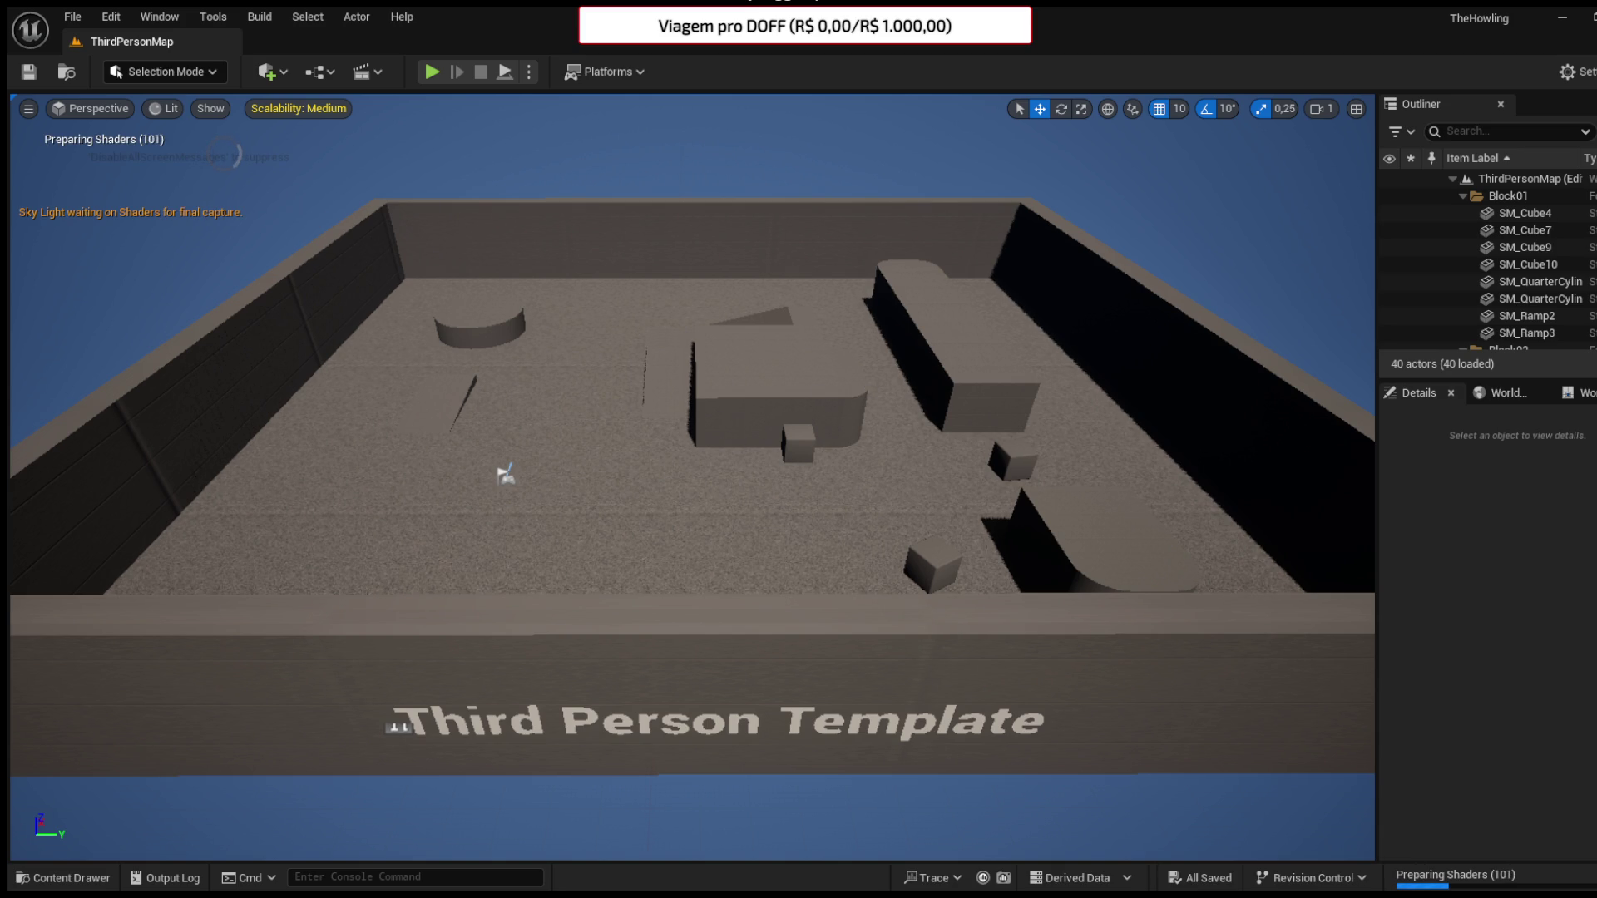
- Select the large SM_Cube4 block in the viewport and zoom the camera around it
left_click(705, 443)
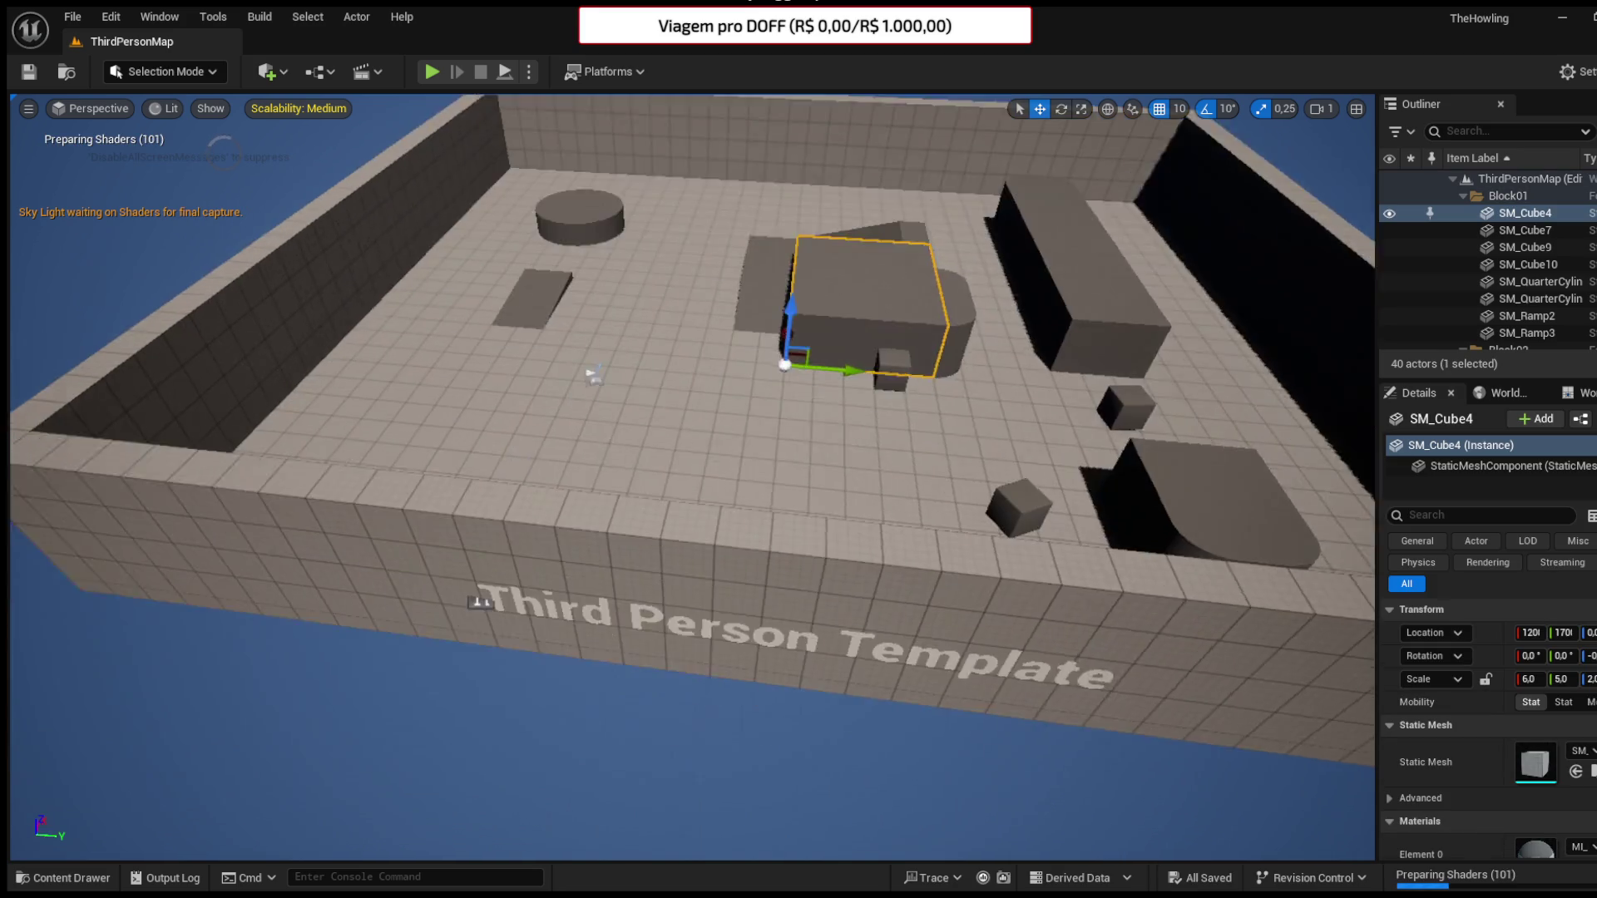
scroll(594, 374, "down", 5)
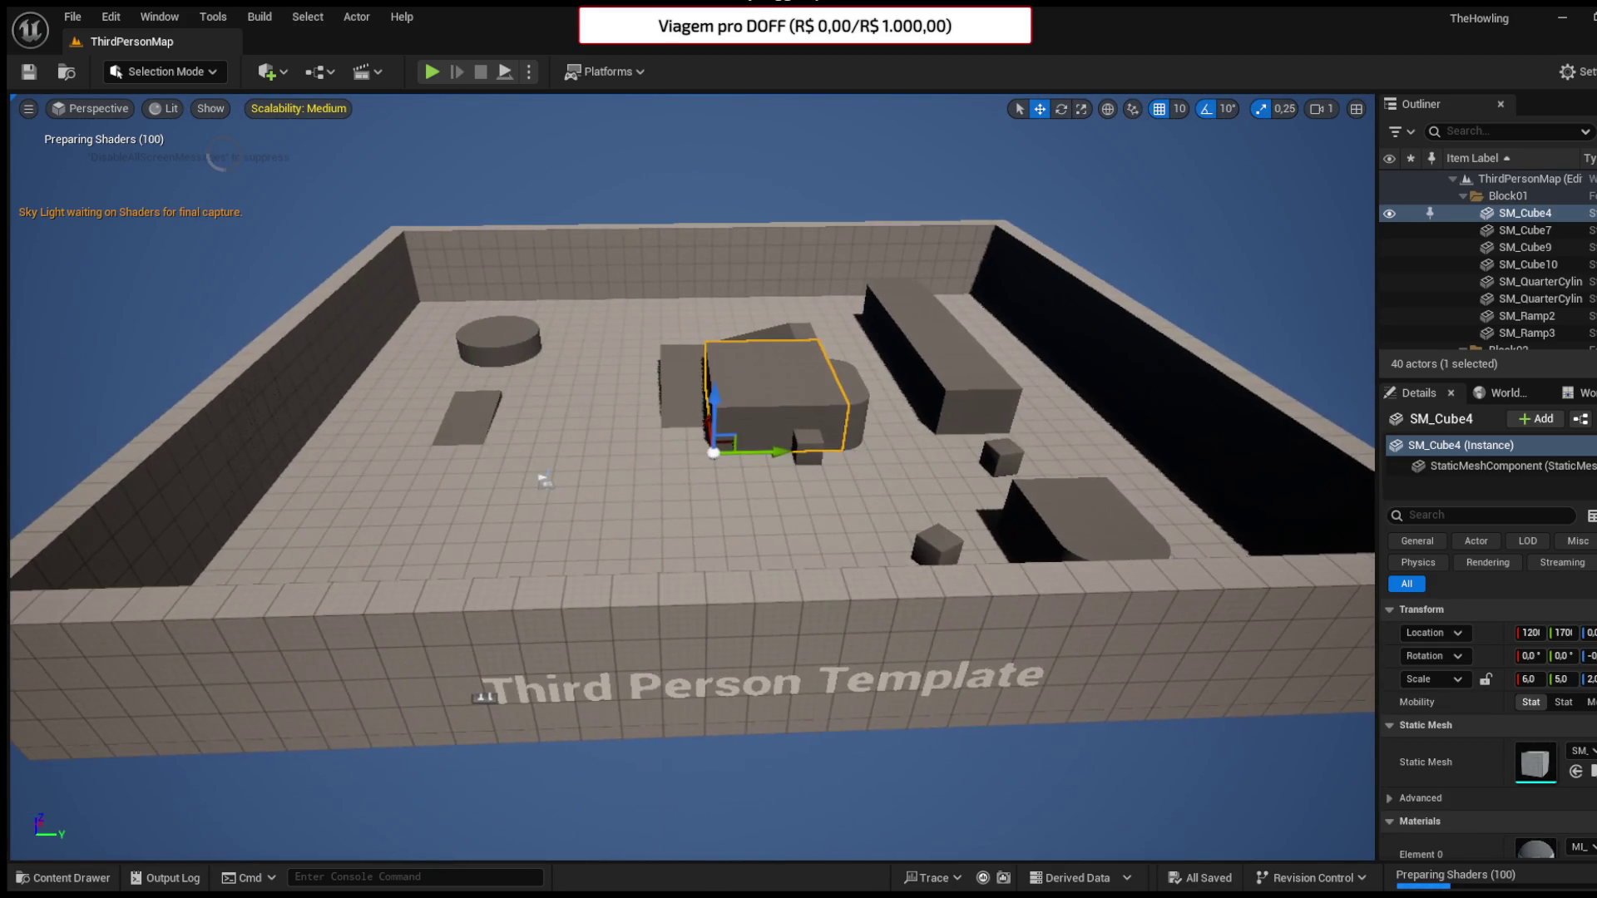
scroll(706, 503, "up", 2)
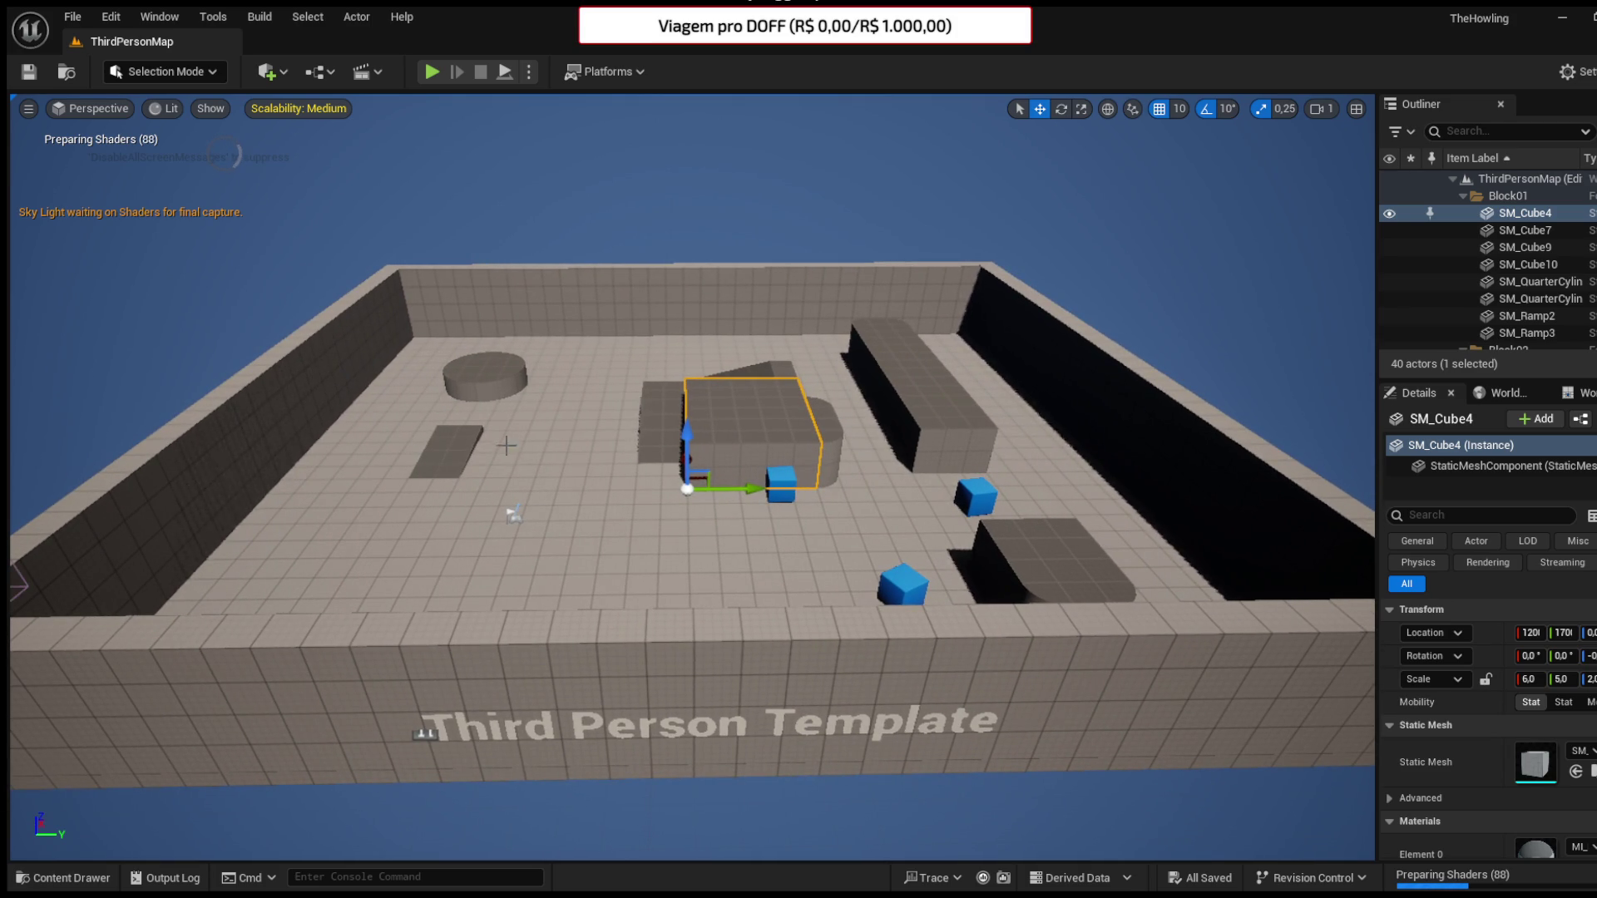
scroll(510, 444, "up", 3)
scroll(565, 538, "up", 10)
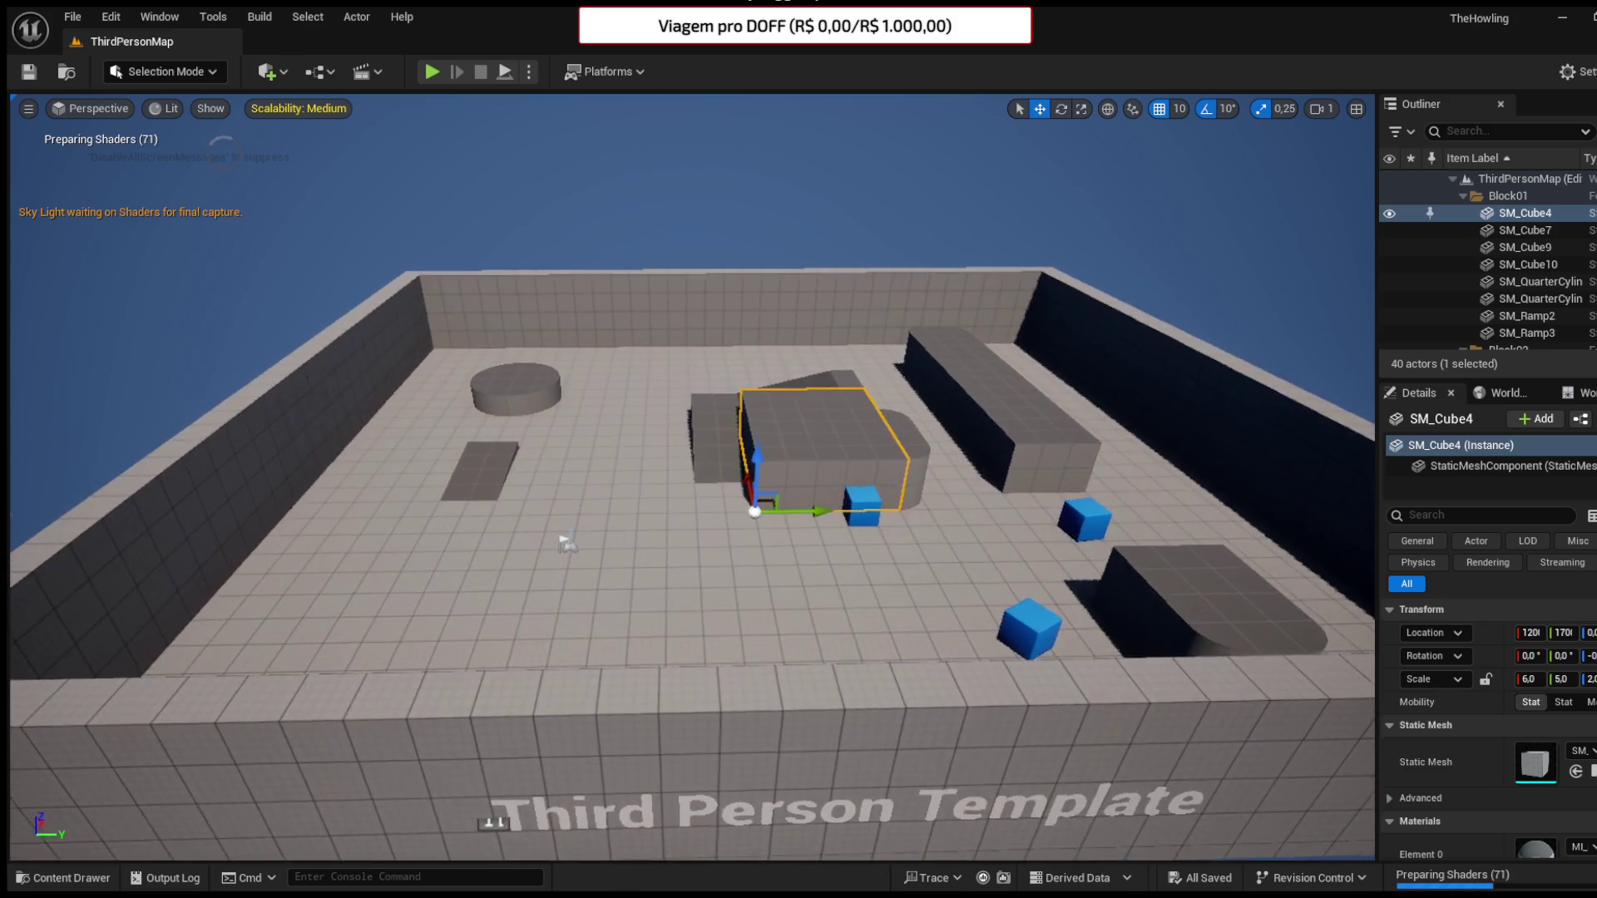
scroll(570, 504, "down", 10)
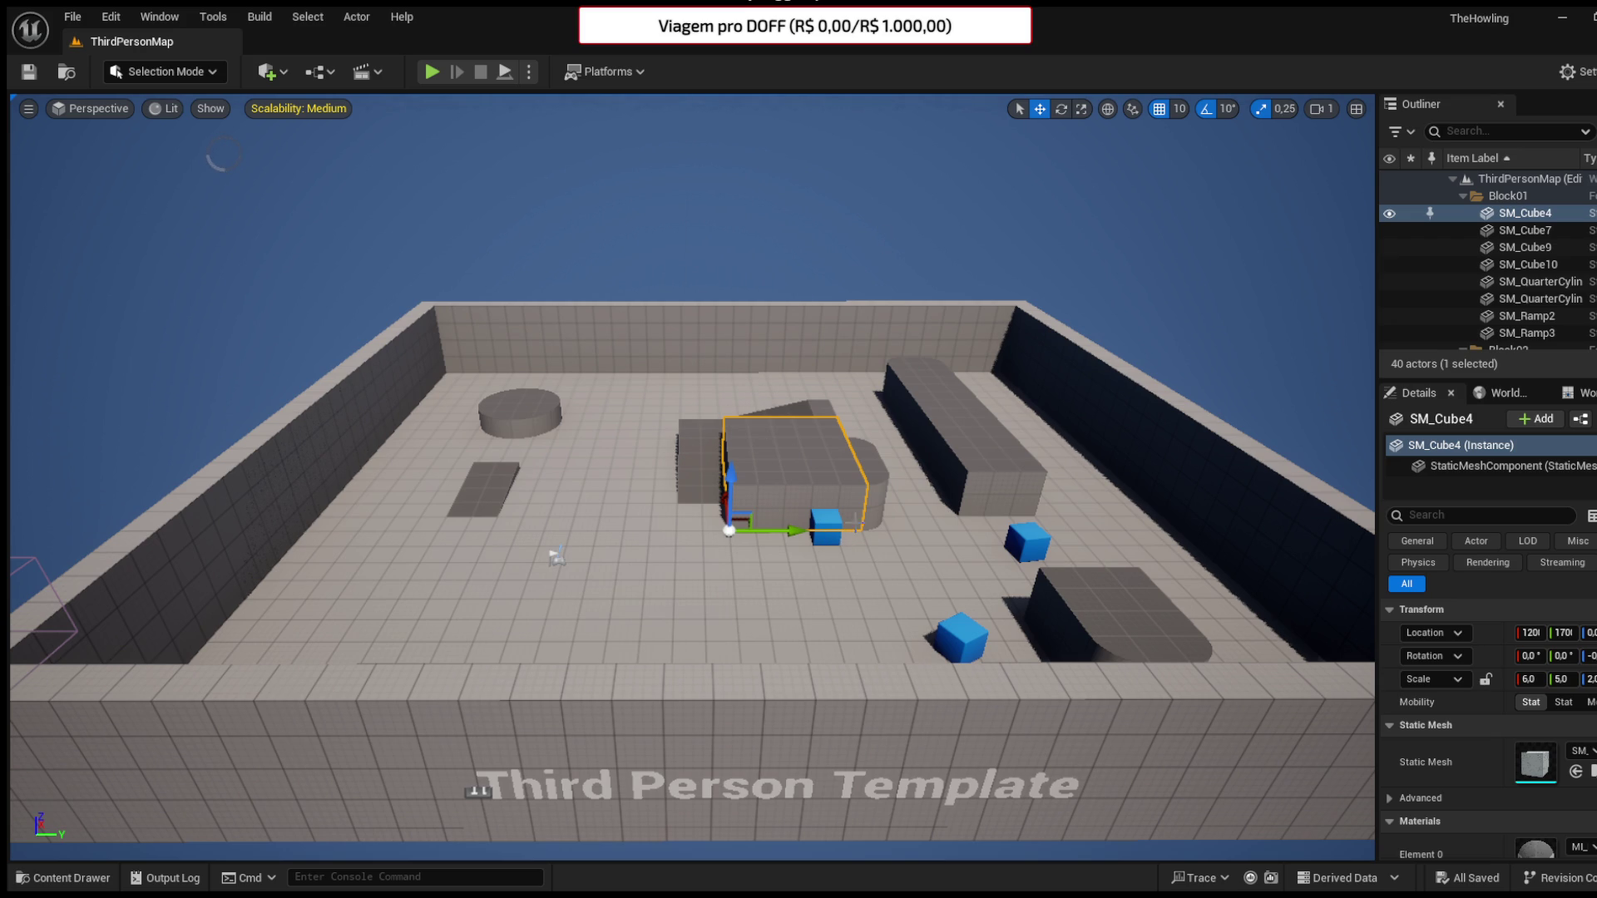
- Pull the viewport back over the whole level and open the Content Drawer's top-level folders
mouse_move(671, 502)
left_mouse_down()
mouse_move(671, 632)
mouse_move(671, 566)
left_mouse_up()
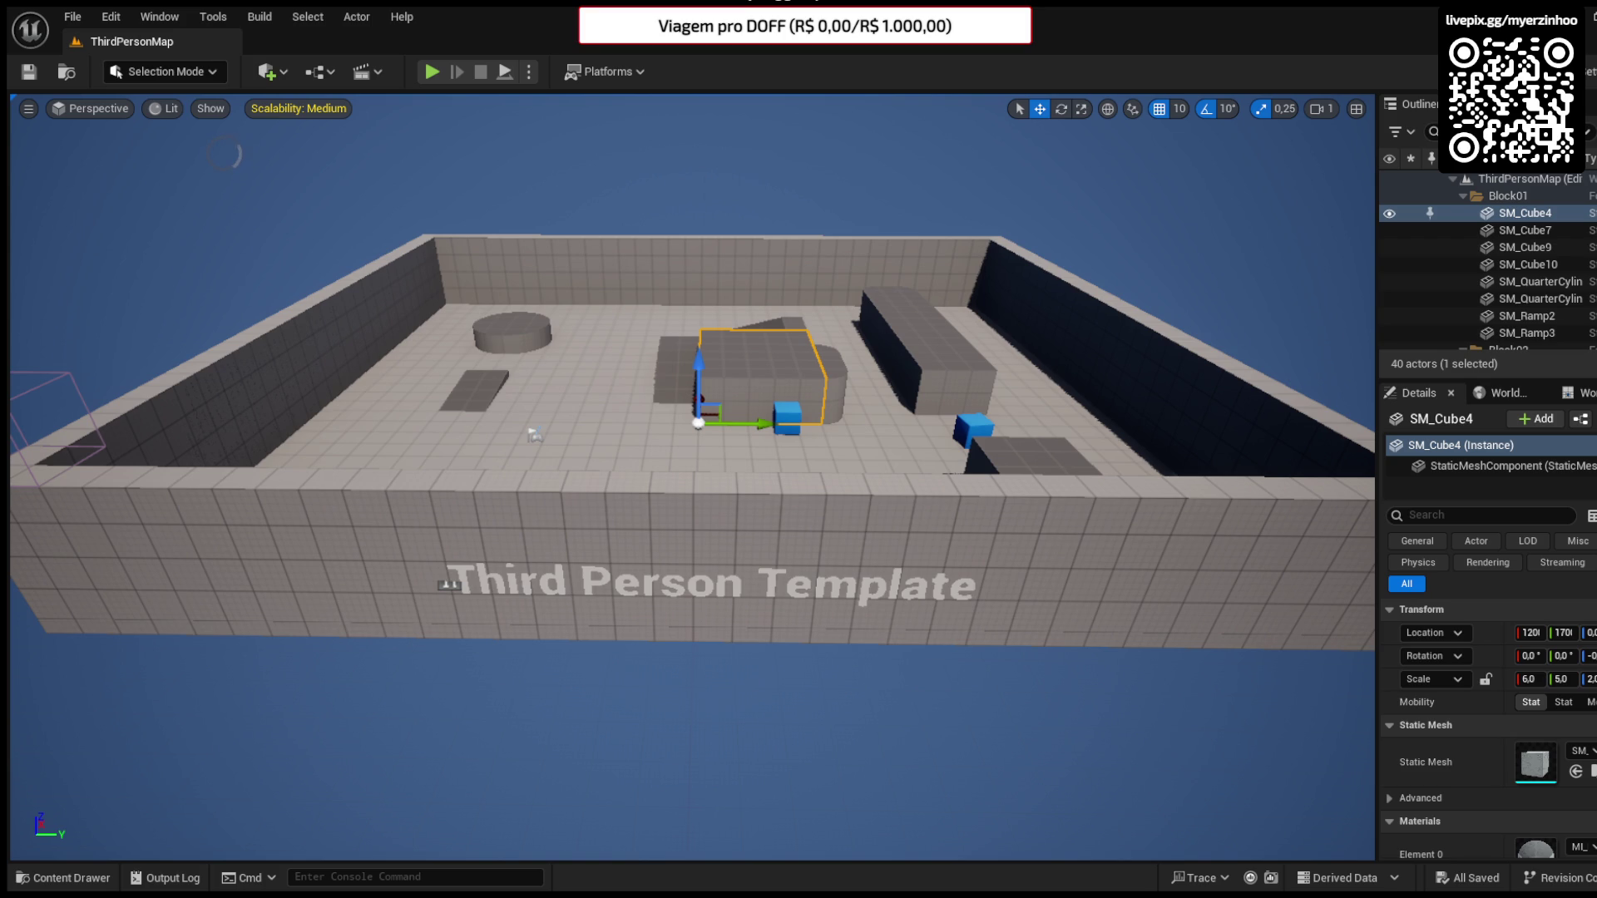
scroll(692, 476, "up", 3)
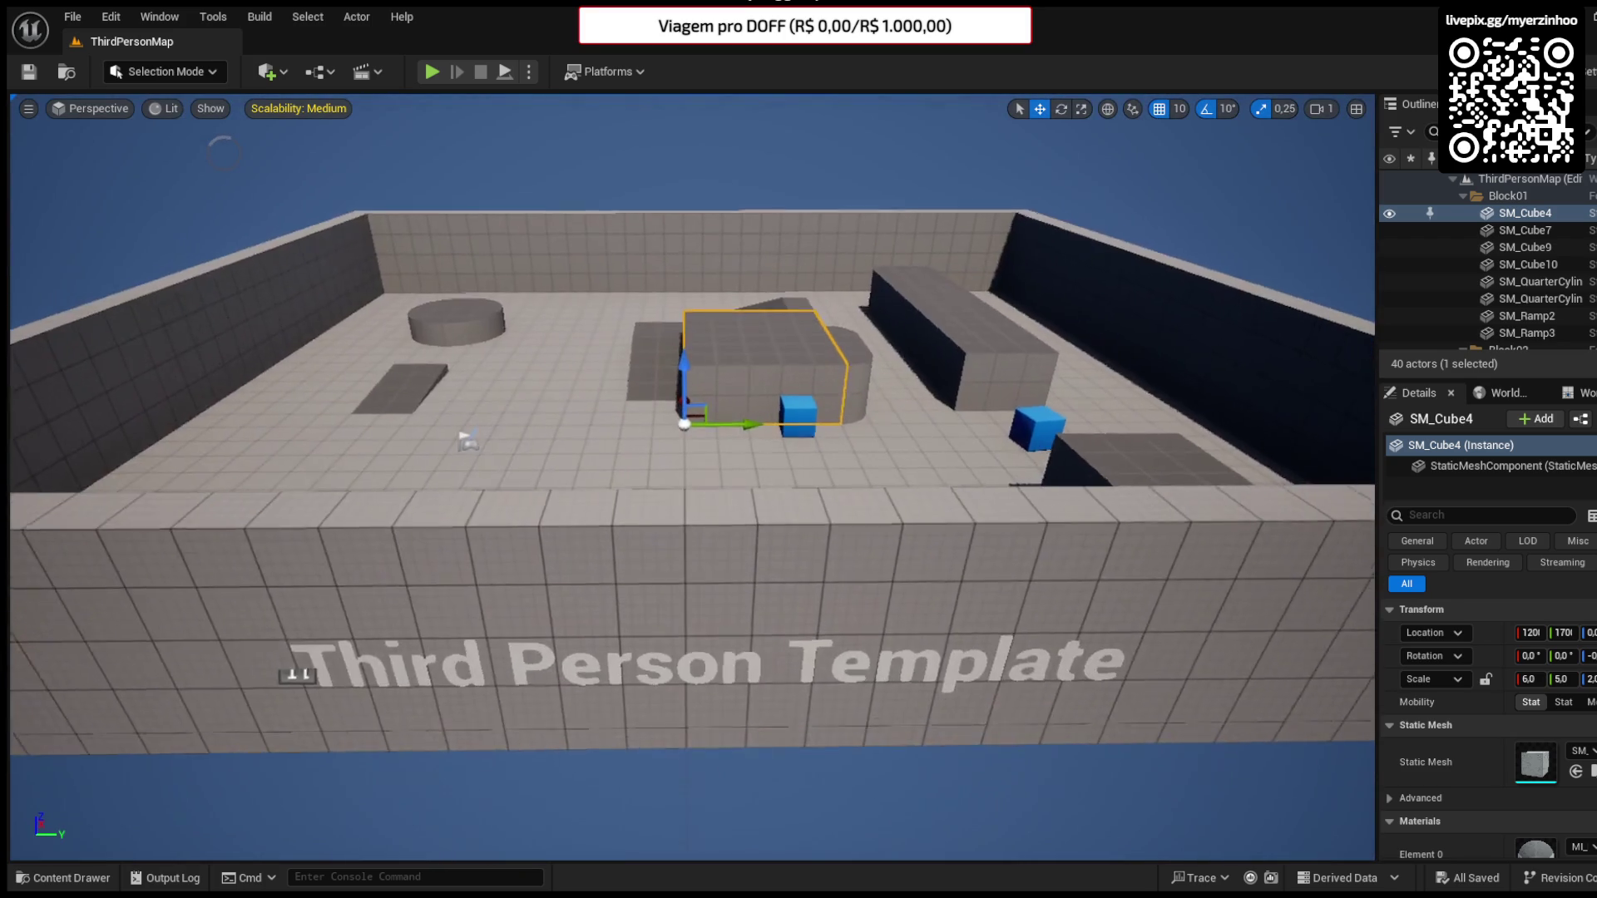
scroll(692, 476, "down", 3)
left_click(65, 878)
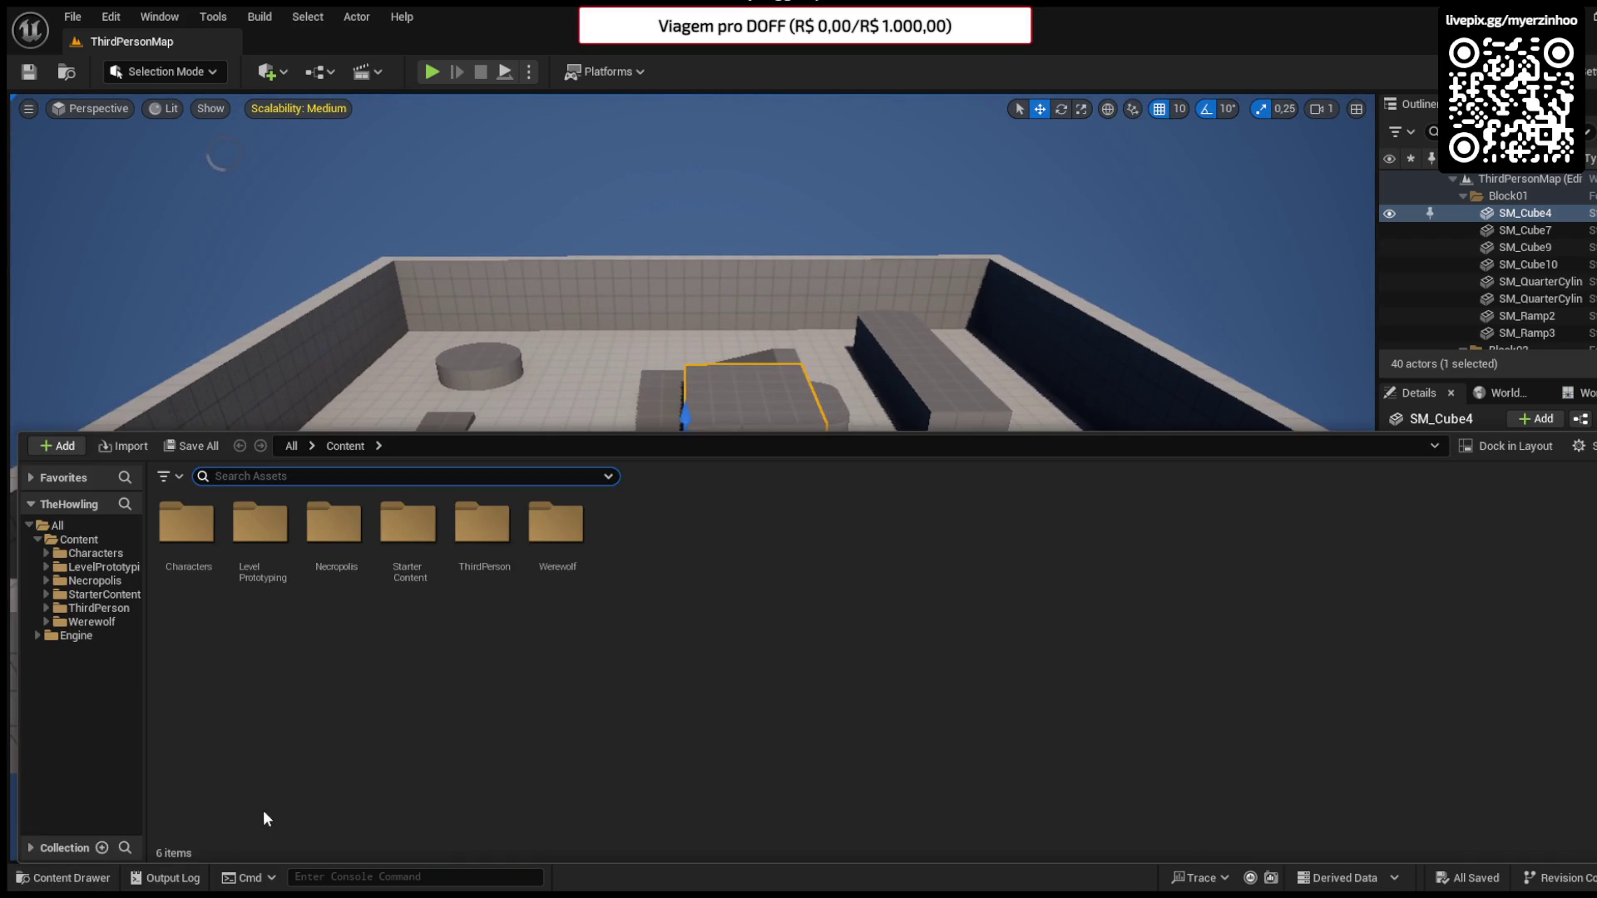
- Browse the Necropolis folder and its Landscape subfolder, then close the content browser
left_click(100, 581)
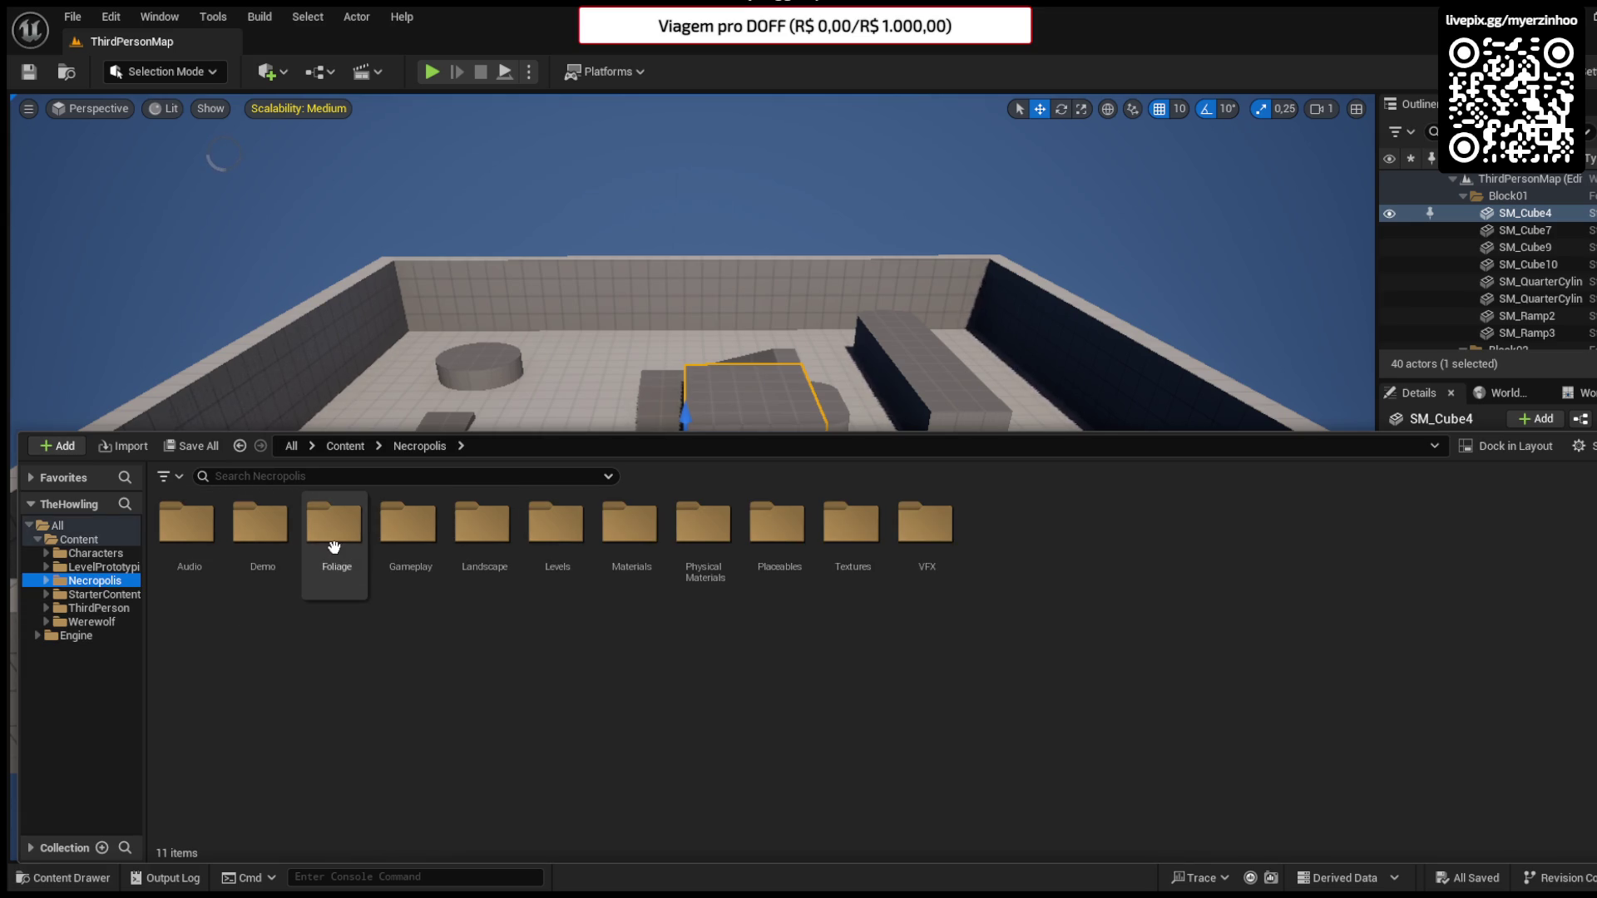
double_click(478, 540)
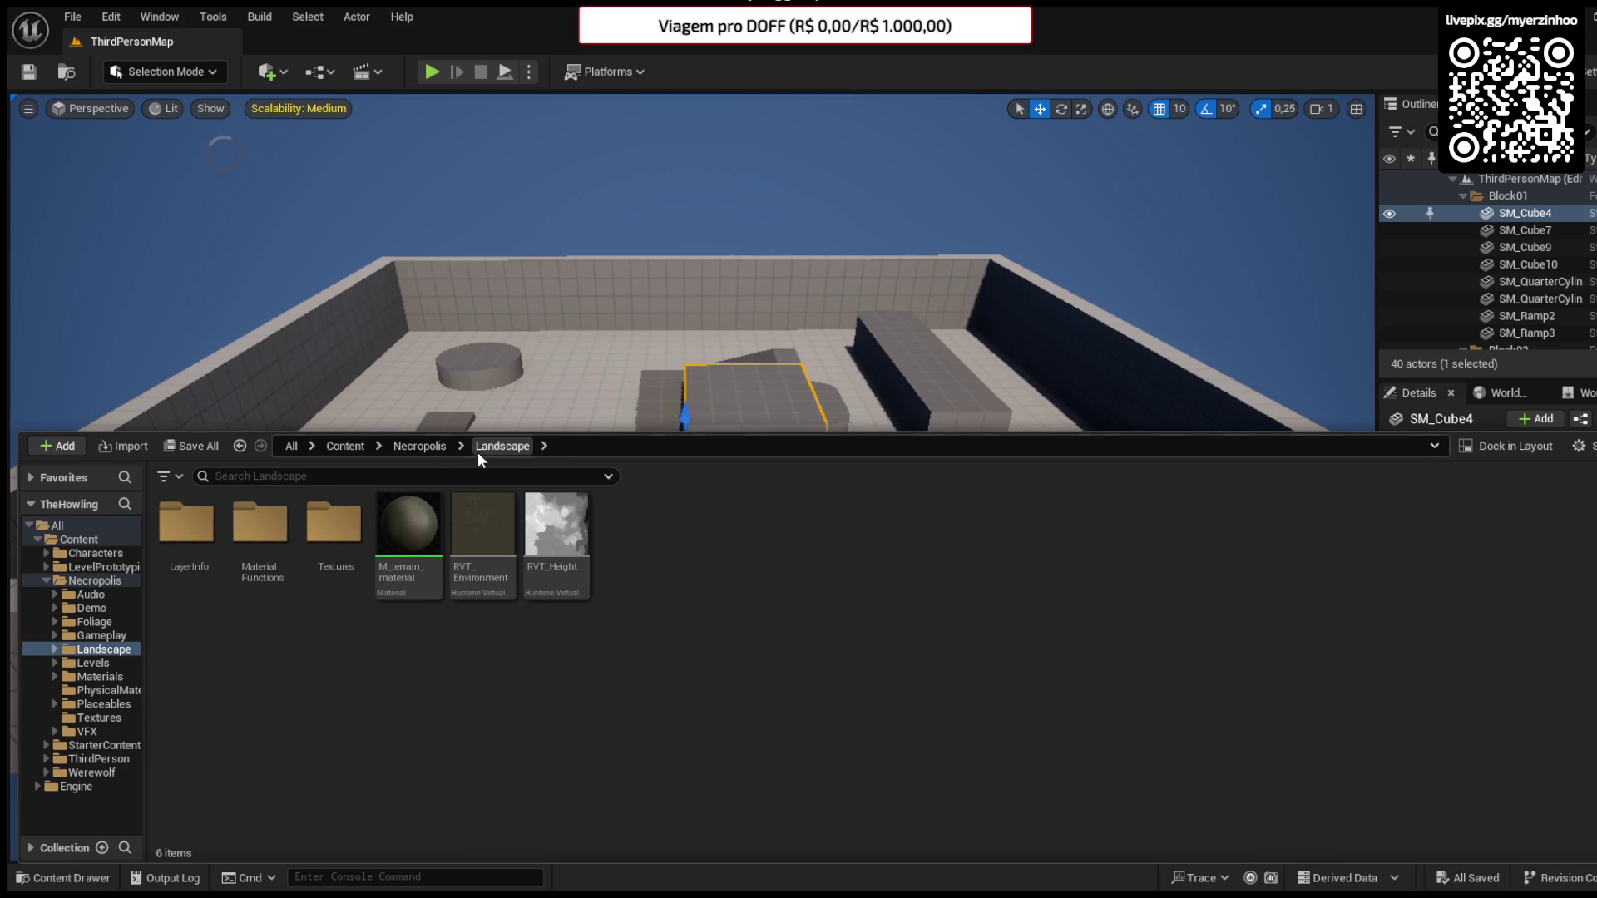
left_click(424, 446)
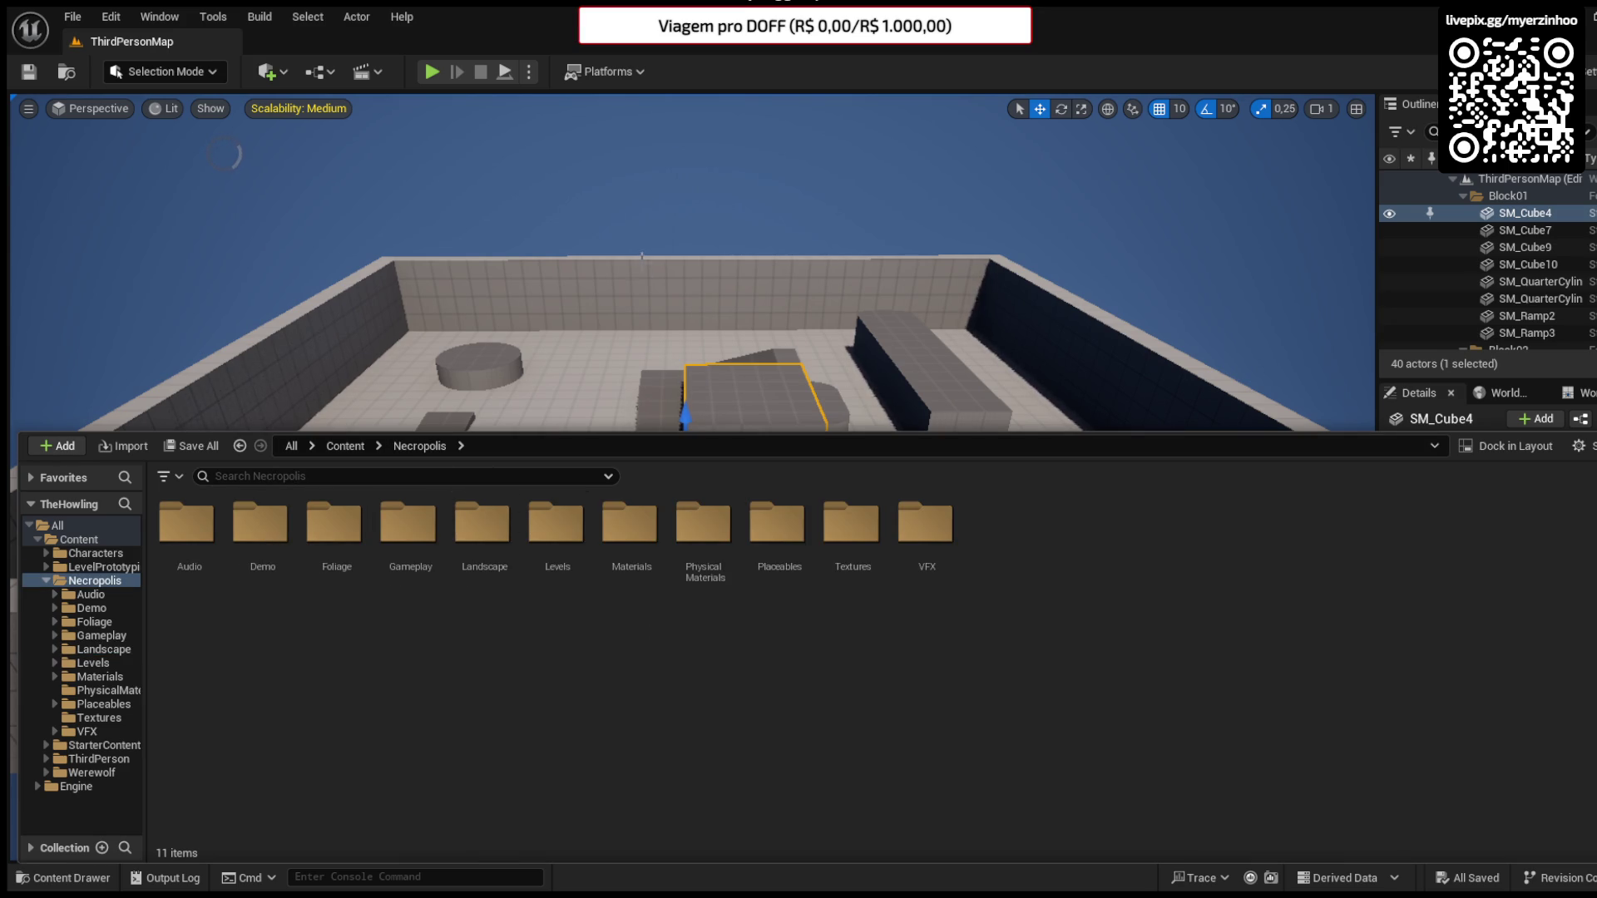
key("ctrl+space")
scroll(652, 625, "down", 5)
scroll(653, 626, "up", 1)
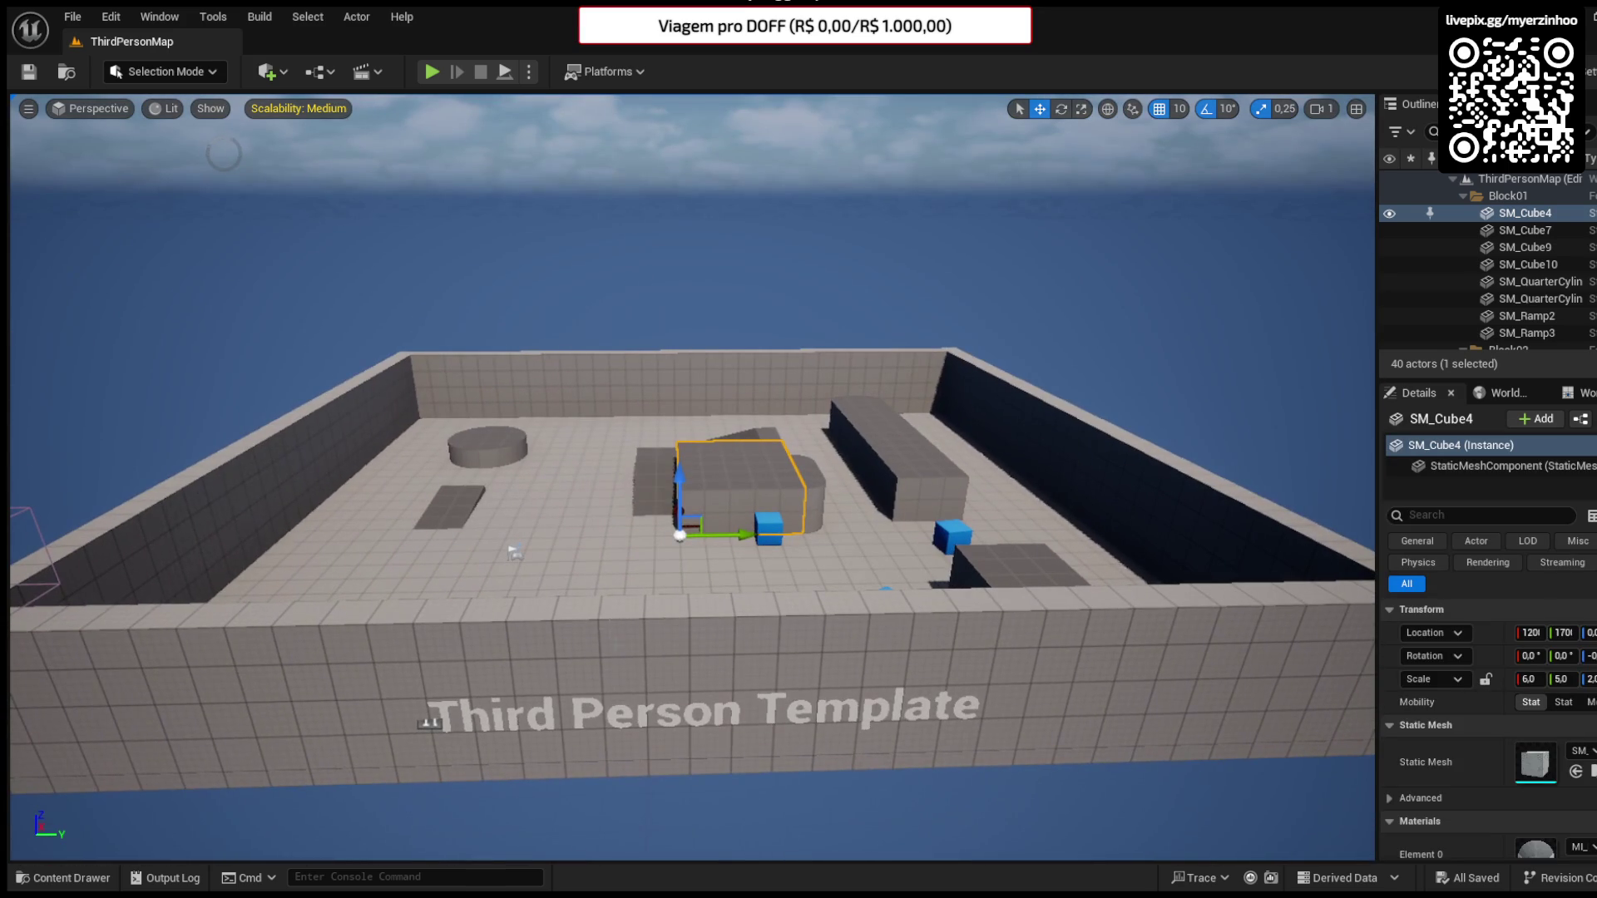
- Delete the Third Person Template text from the level and save the level
left_click(597, 708)
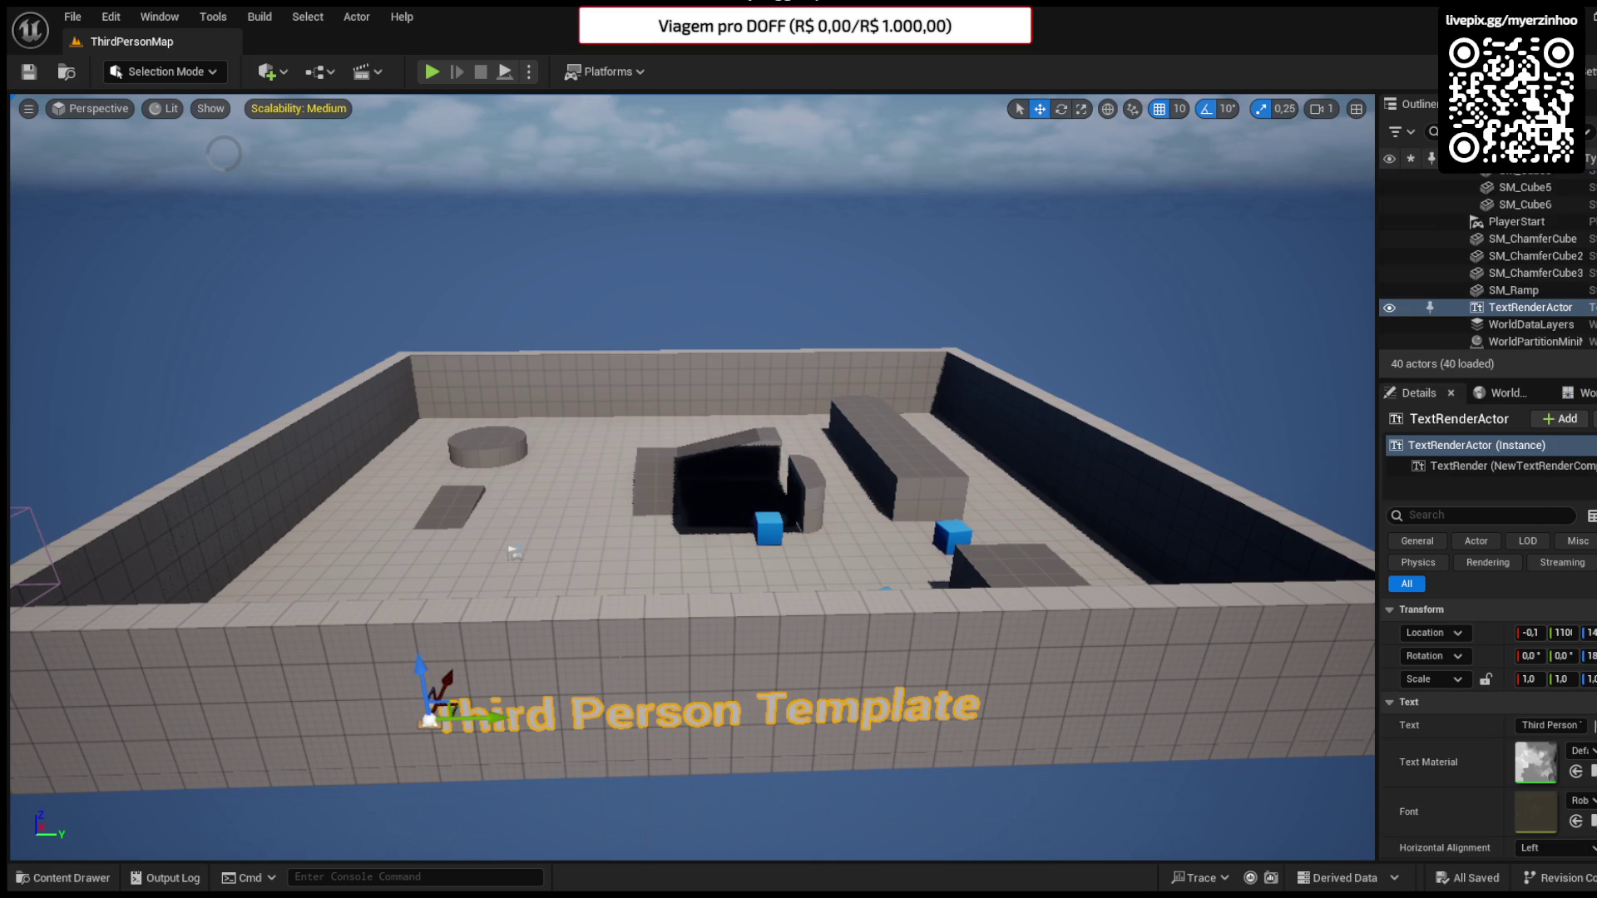
key("Delete")
scroll(1513, 266, "up", 5)
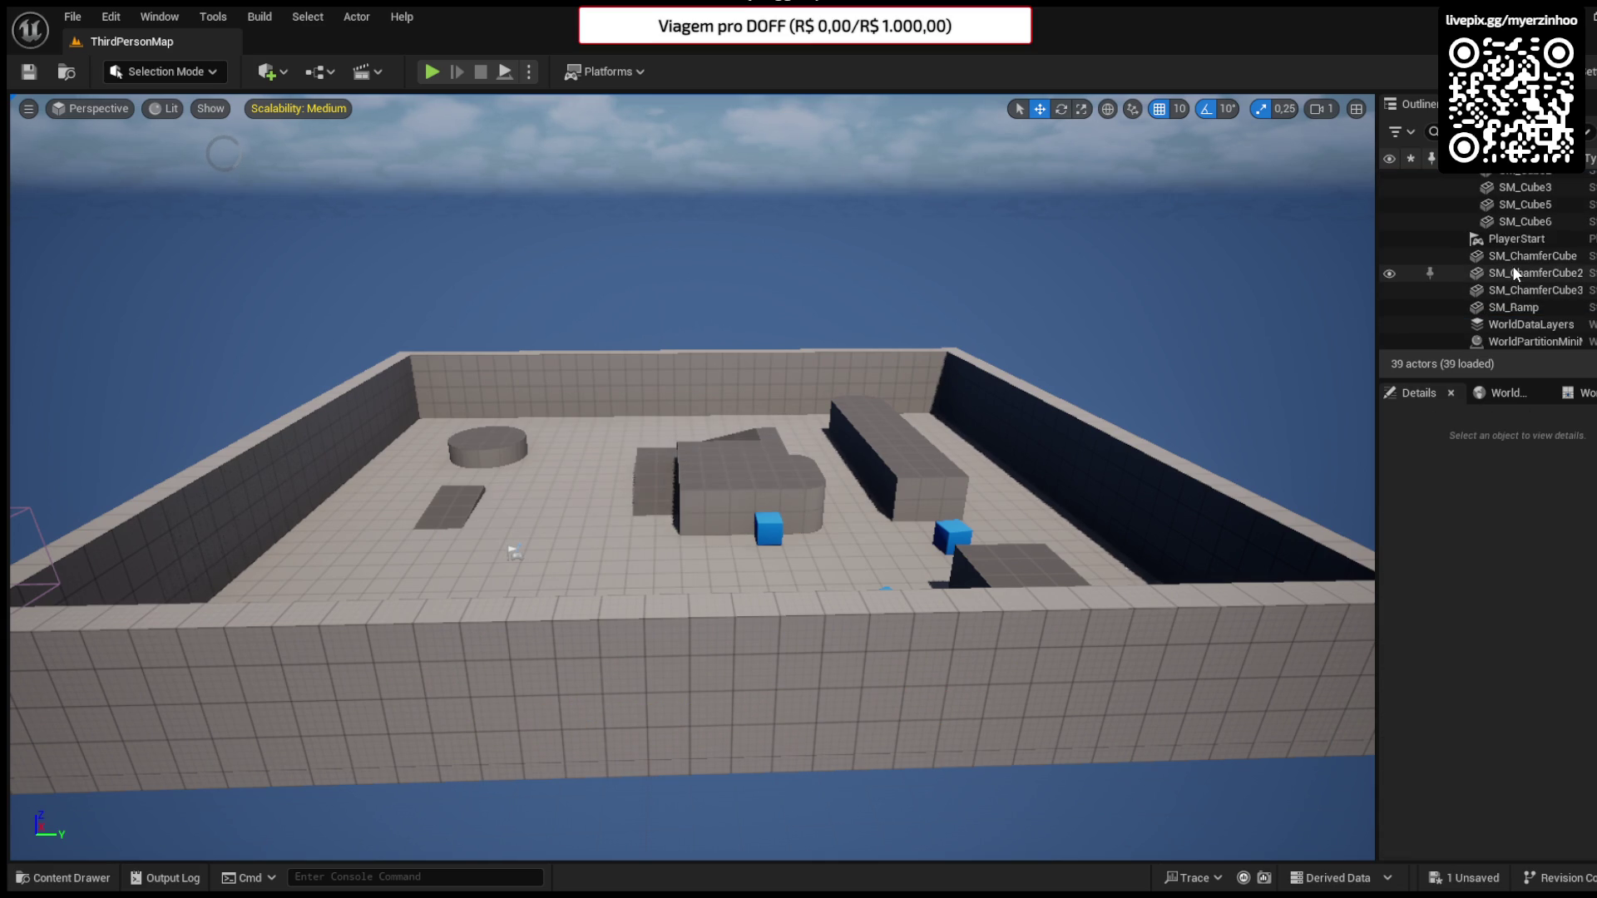
left_click_drag(1430, 378, 1431, 530)
left_click(34, 73)
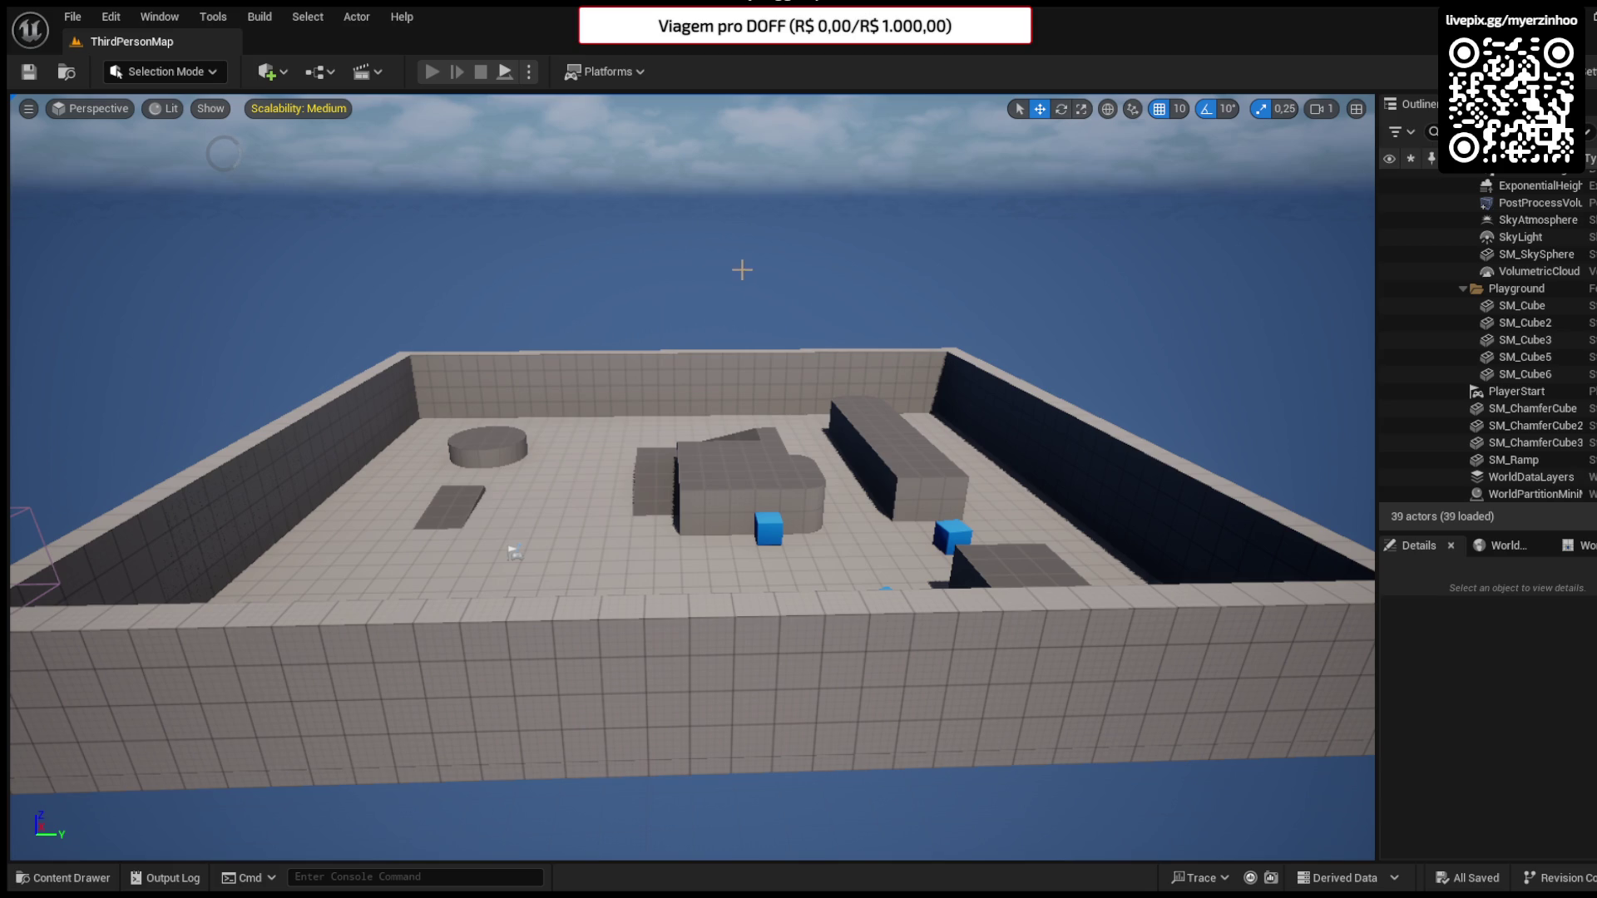
- Play the level and walk the character around with W, S and A to test the camera
key("w")
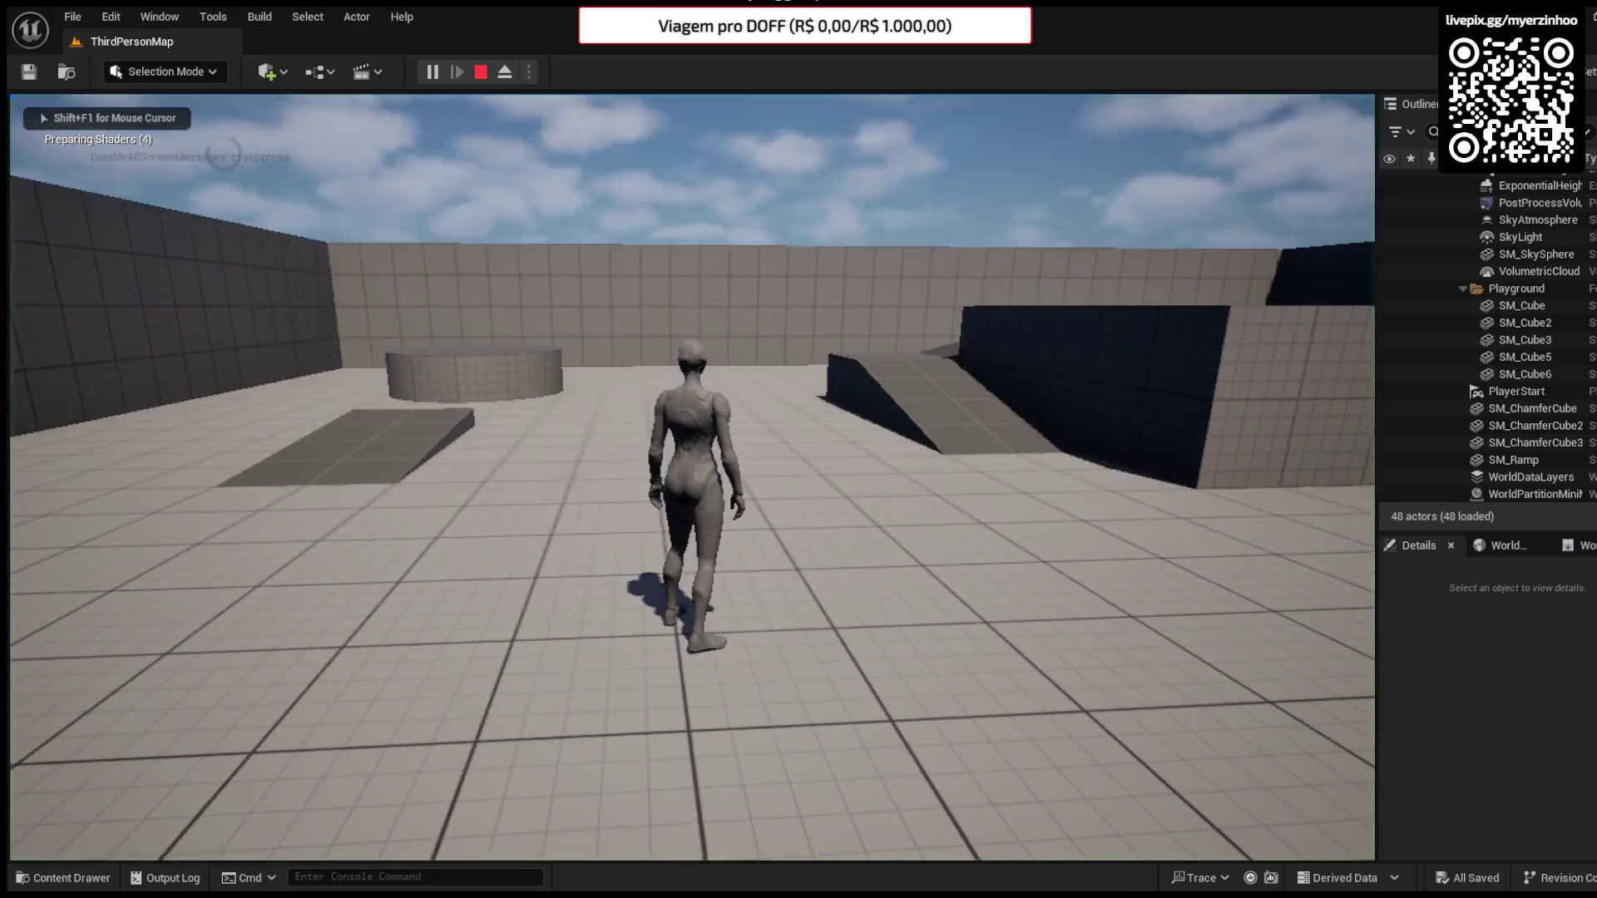
key("s")
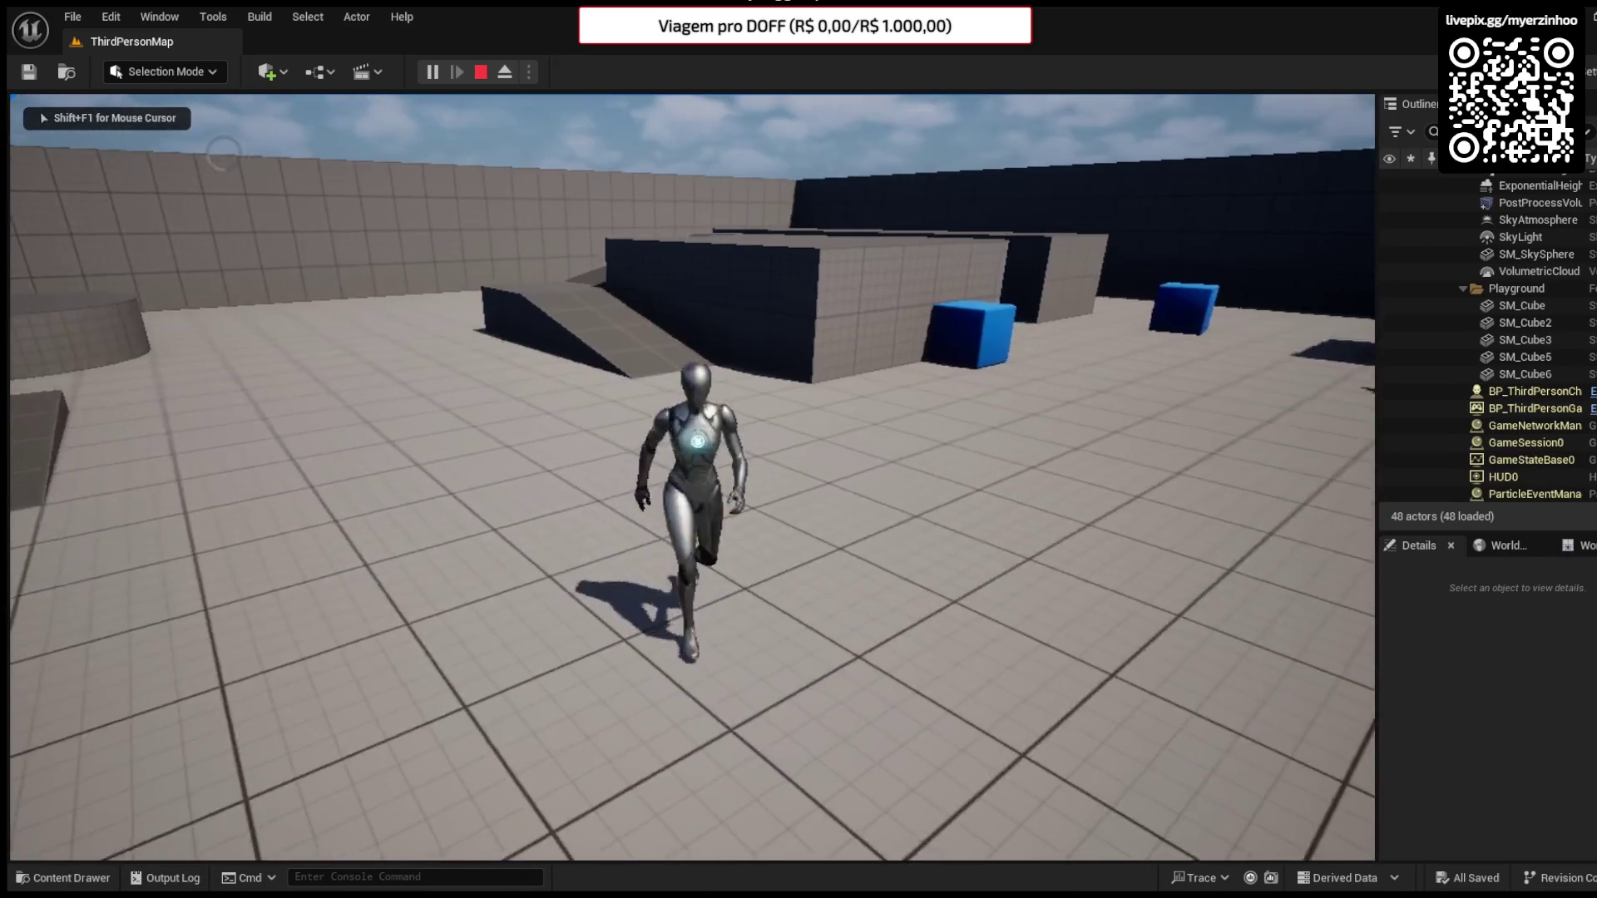
key("a")
key("w")
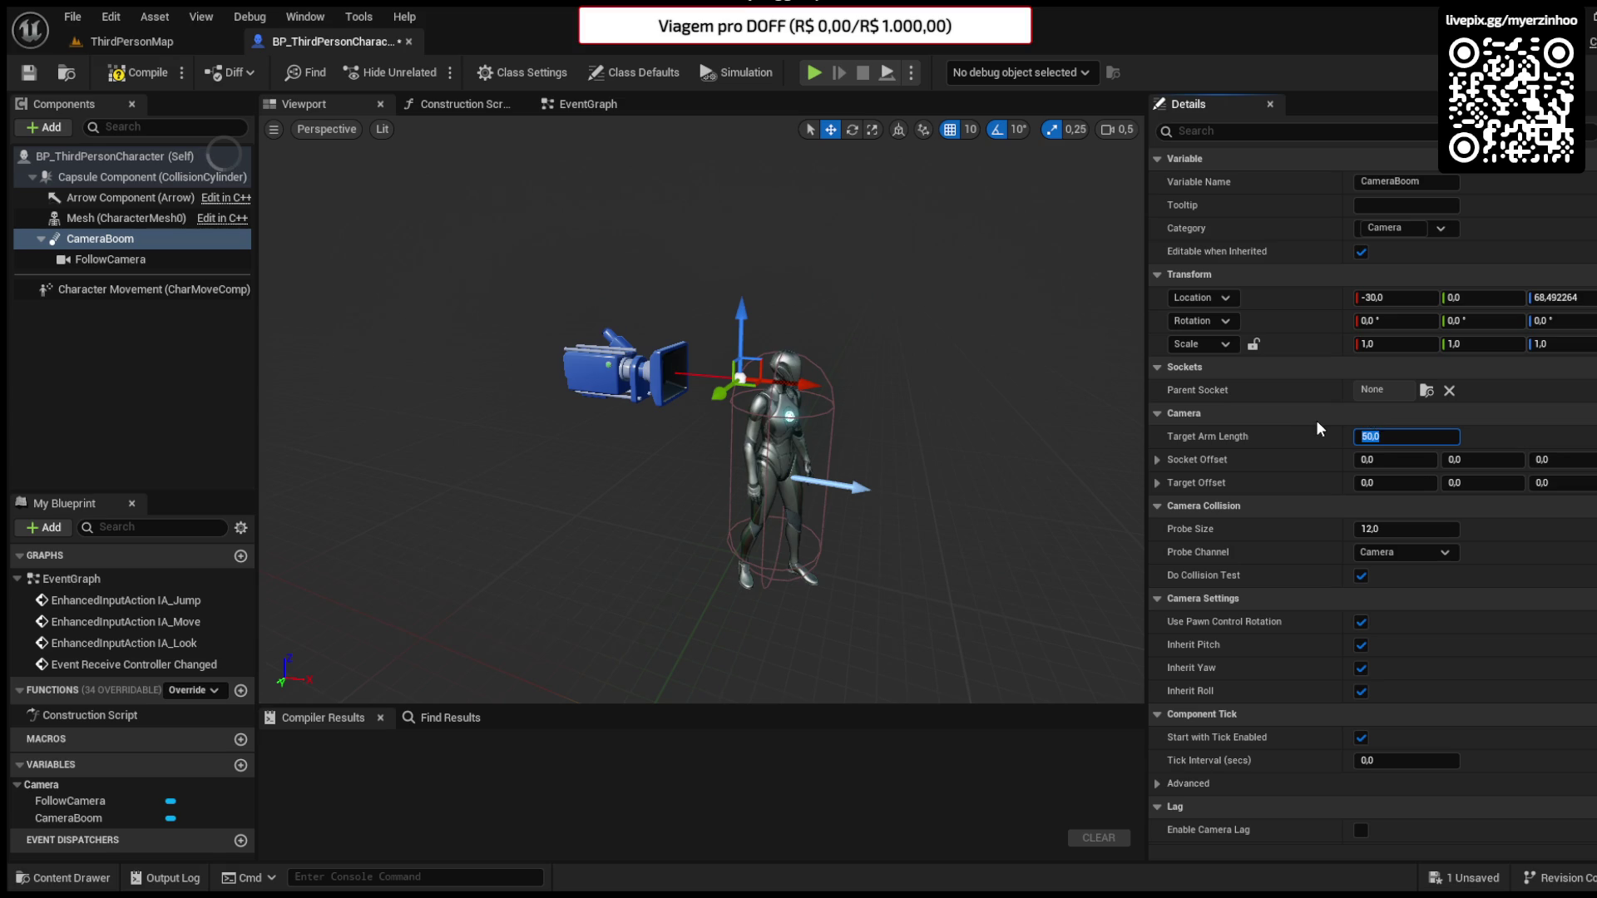
- Compile, then reparent CameraBoom from the capsule onto the Mesh (CharacterMesh0) component
left_click(138, 72)
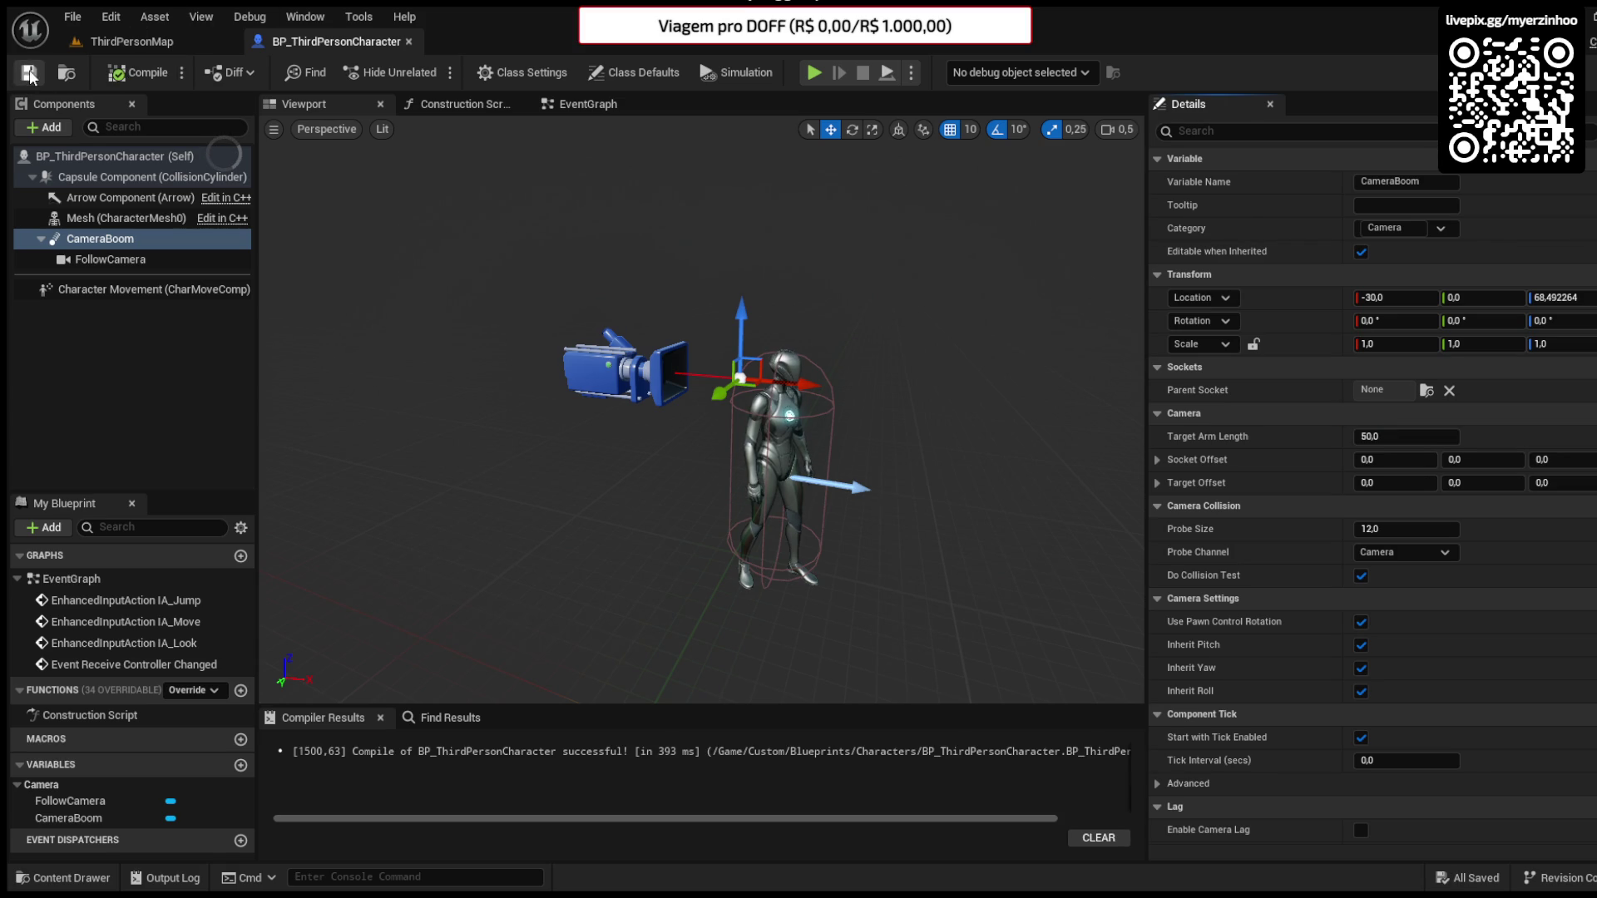
left_click(780, 432)
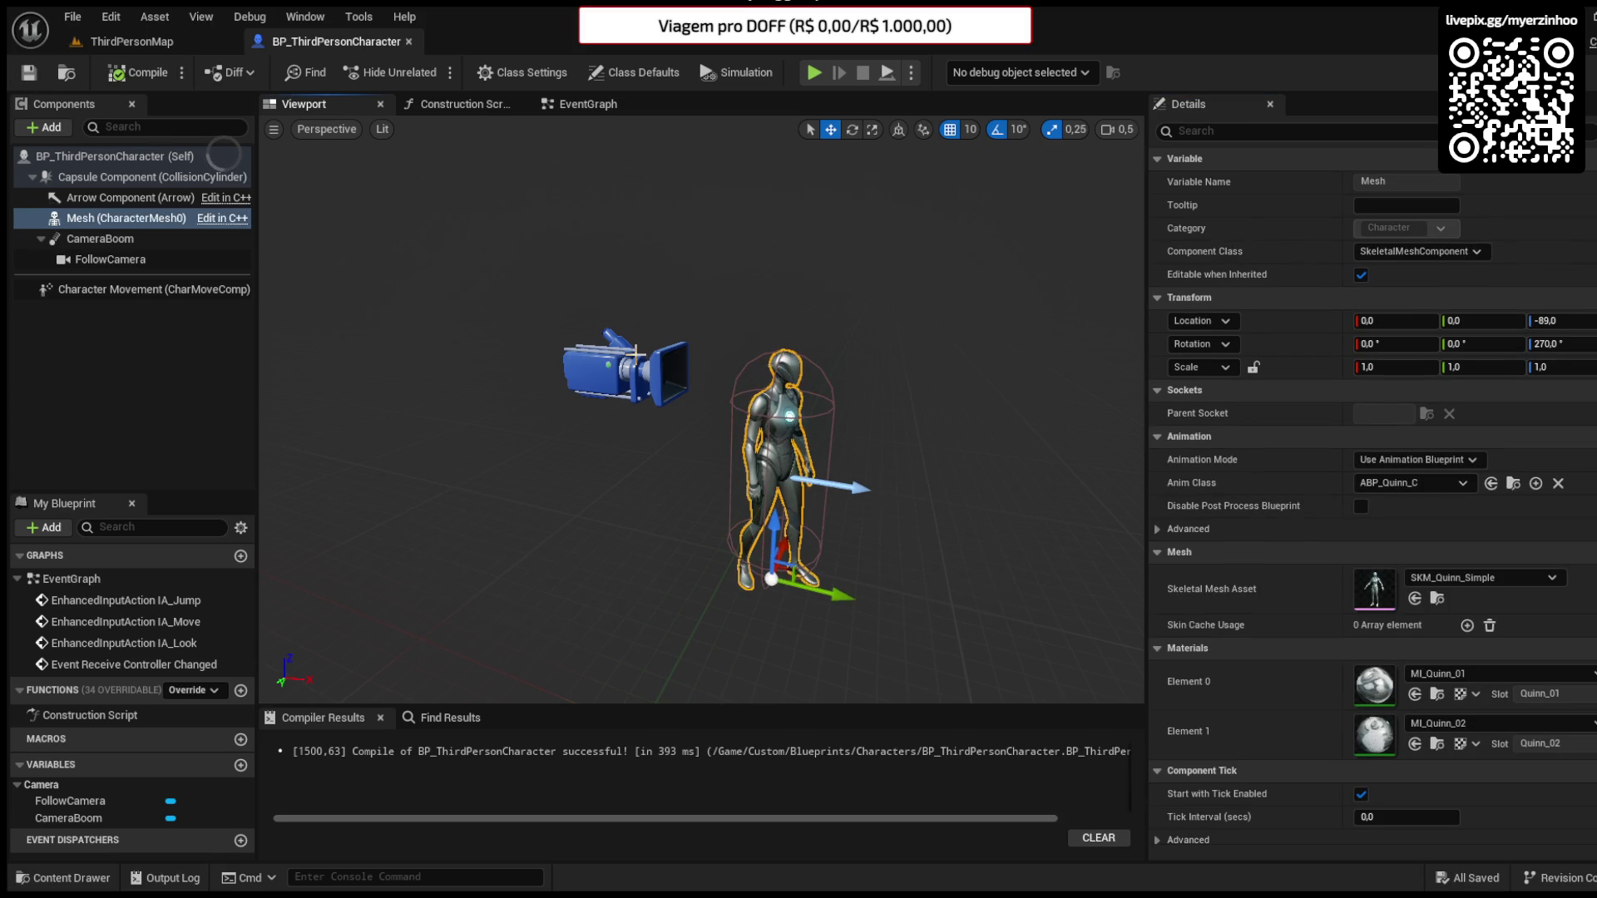
left_click(635, 354)
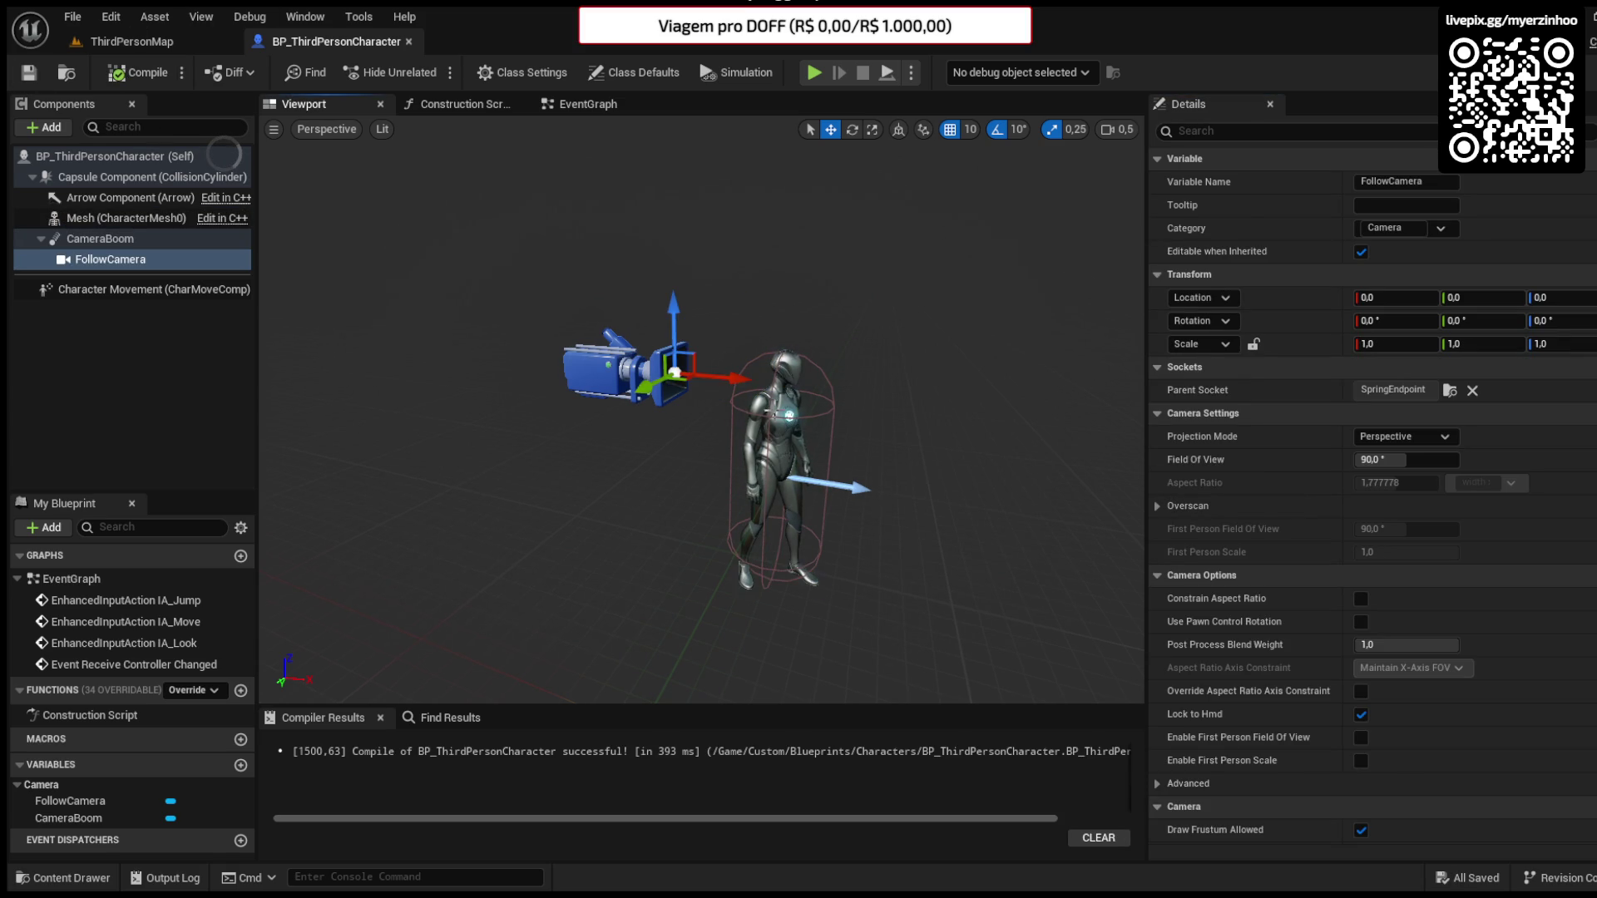
left_click(826, 393)
left_click(1340, 131)
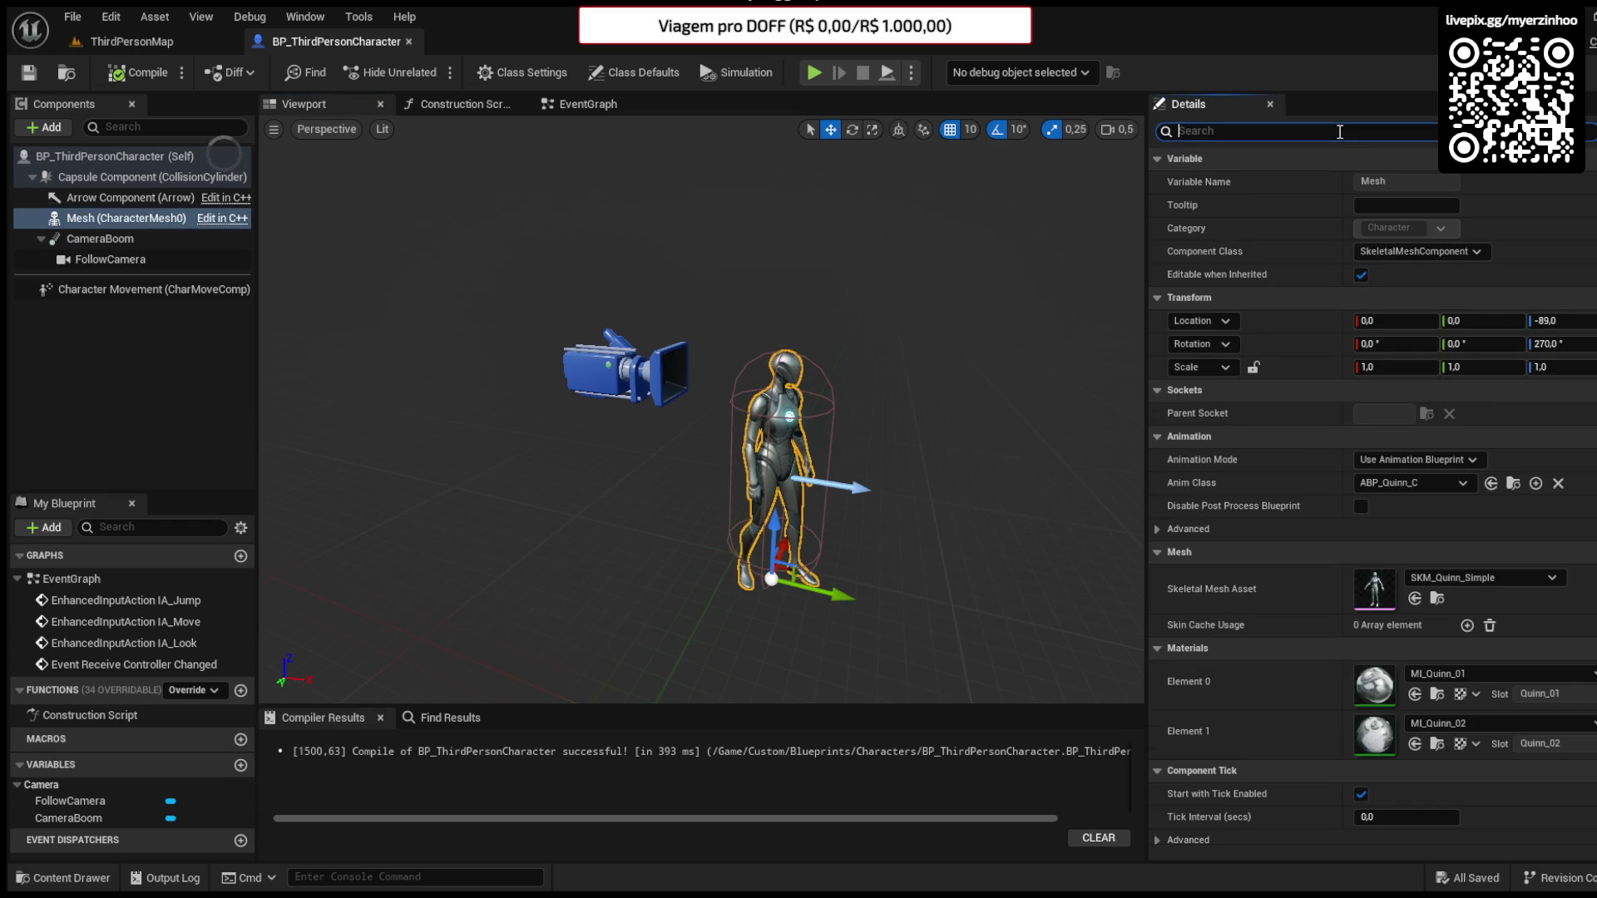
left_click(659, 366)
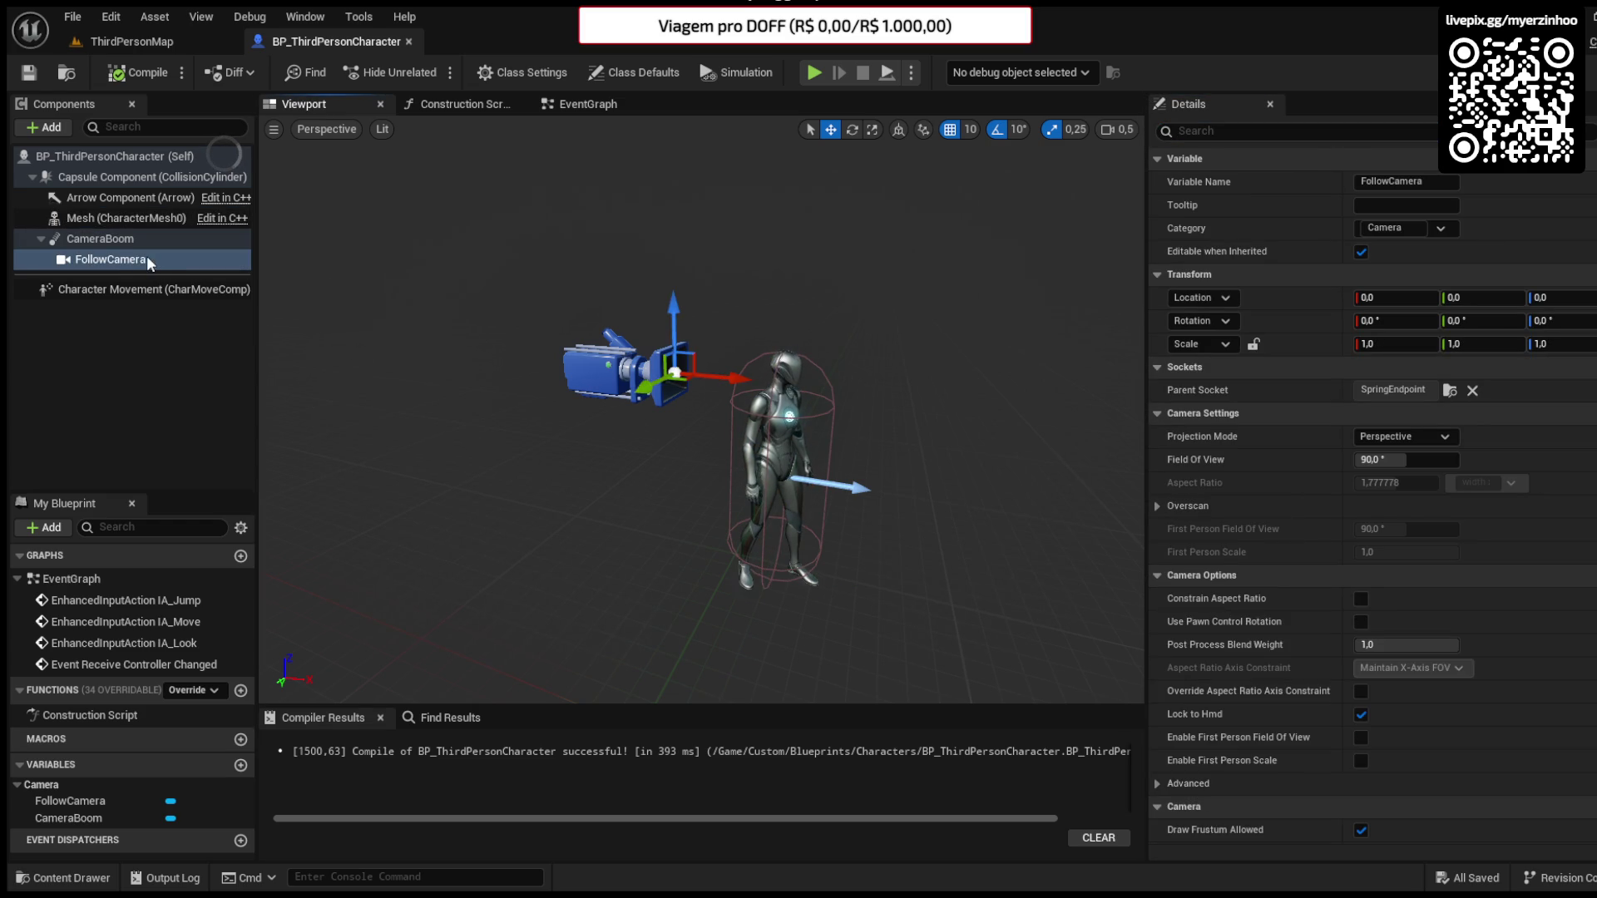
left_click_drag(92, 241, 98, 221)
left_click(90, 221)
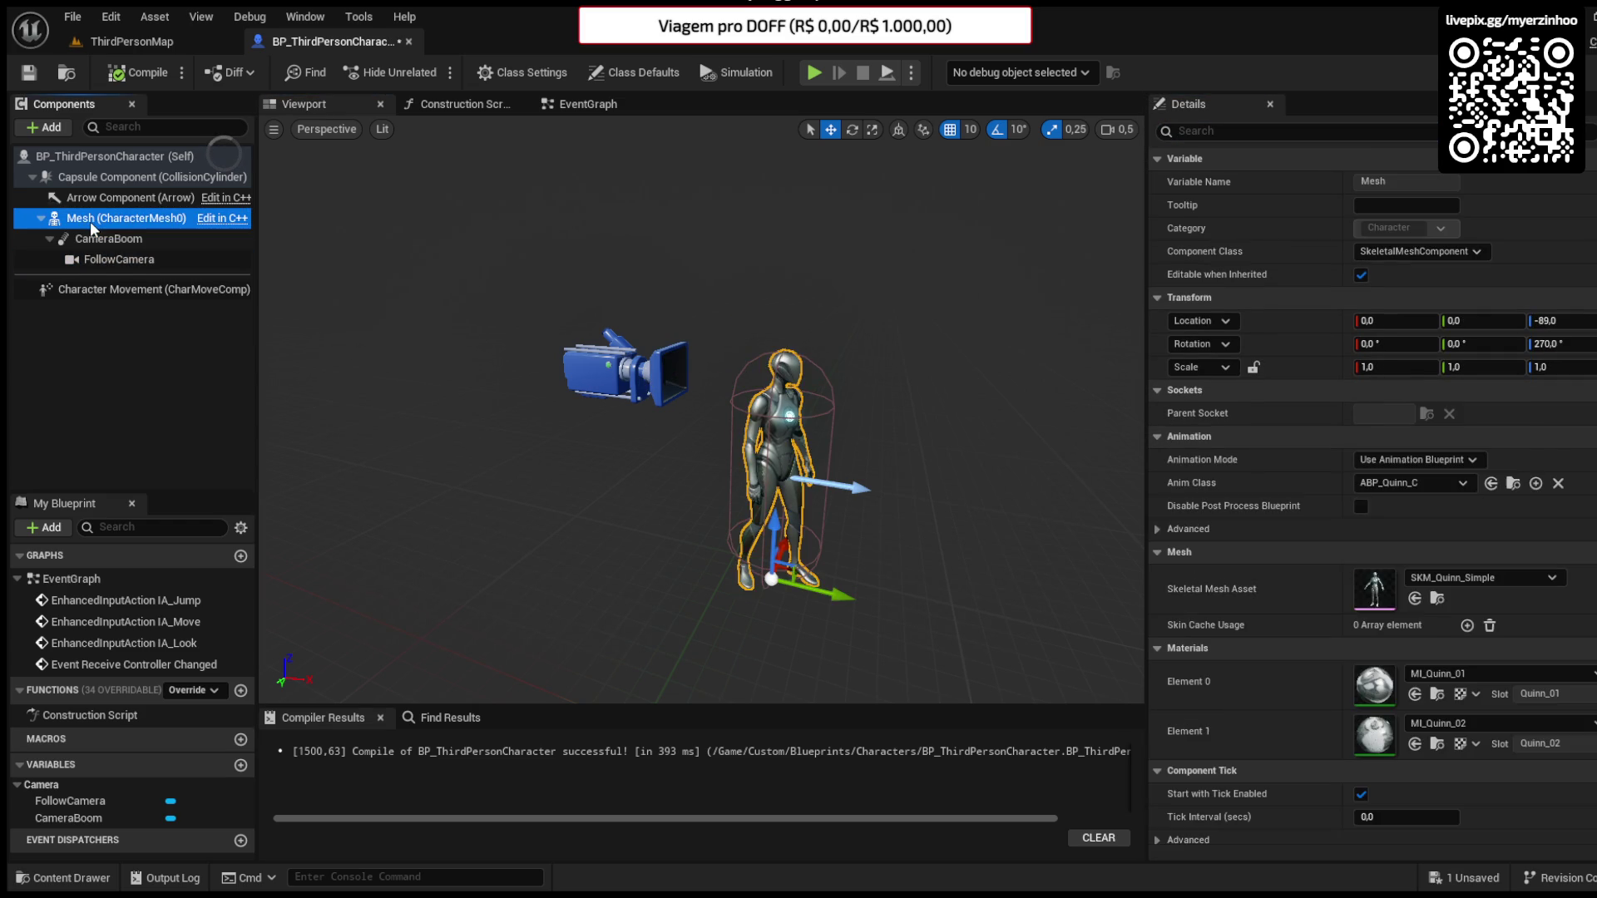
- Lower the CameraBoom to the character's head, at Y -30, Z -12.507736 on the head socket
left_click(88, 242)
left_click(1424, 406)
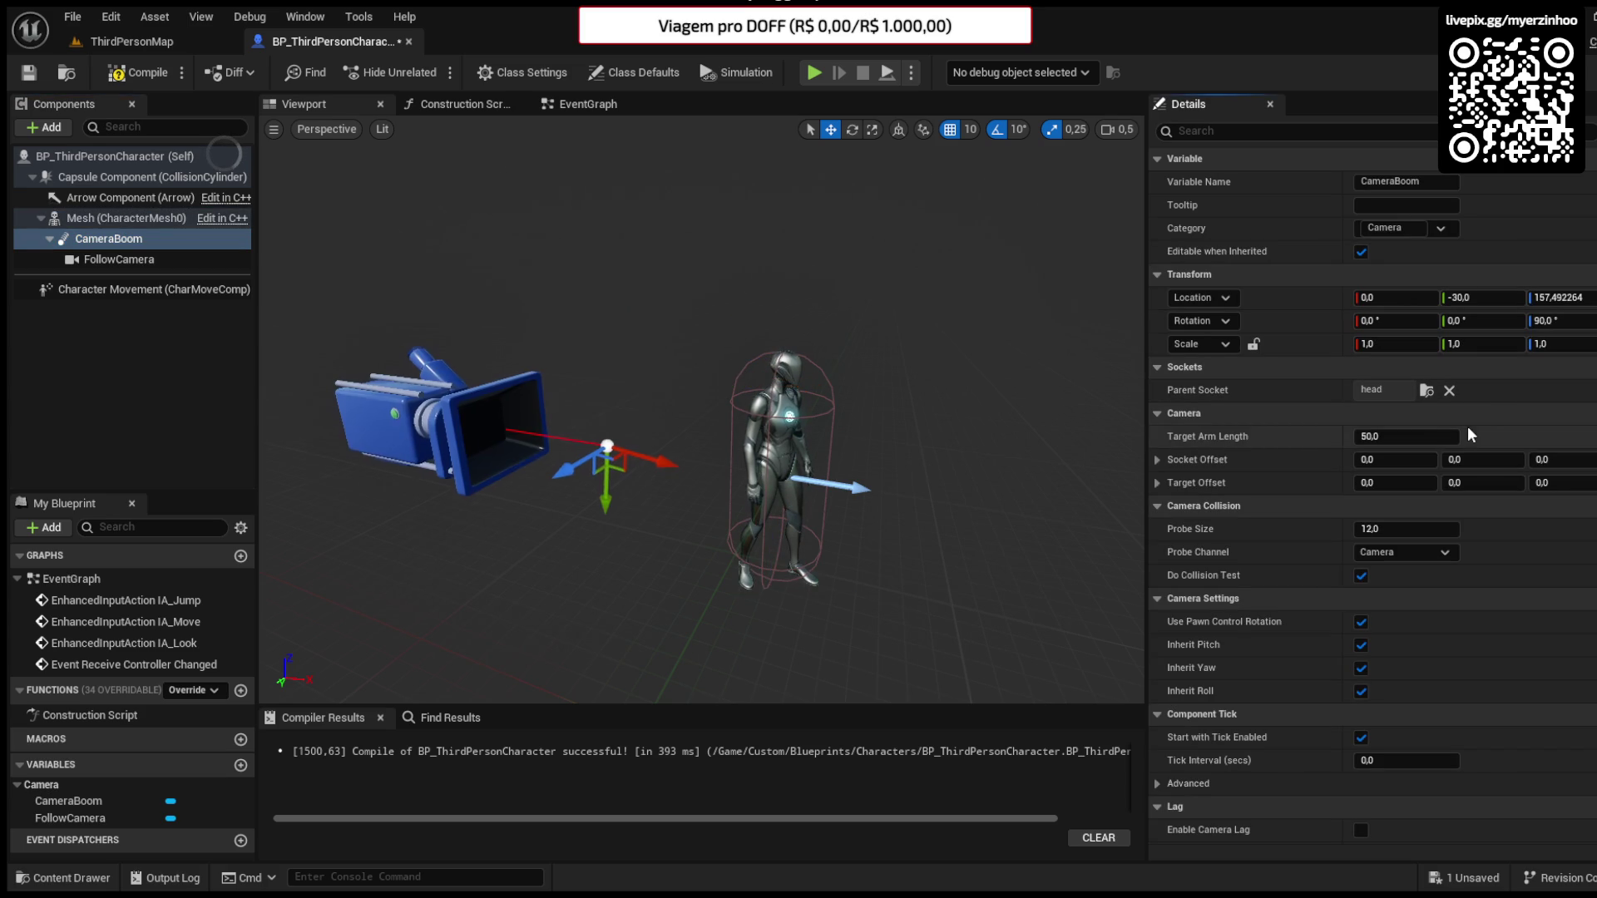
left_click(116, 239)
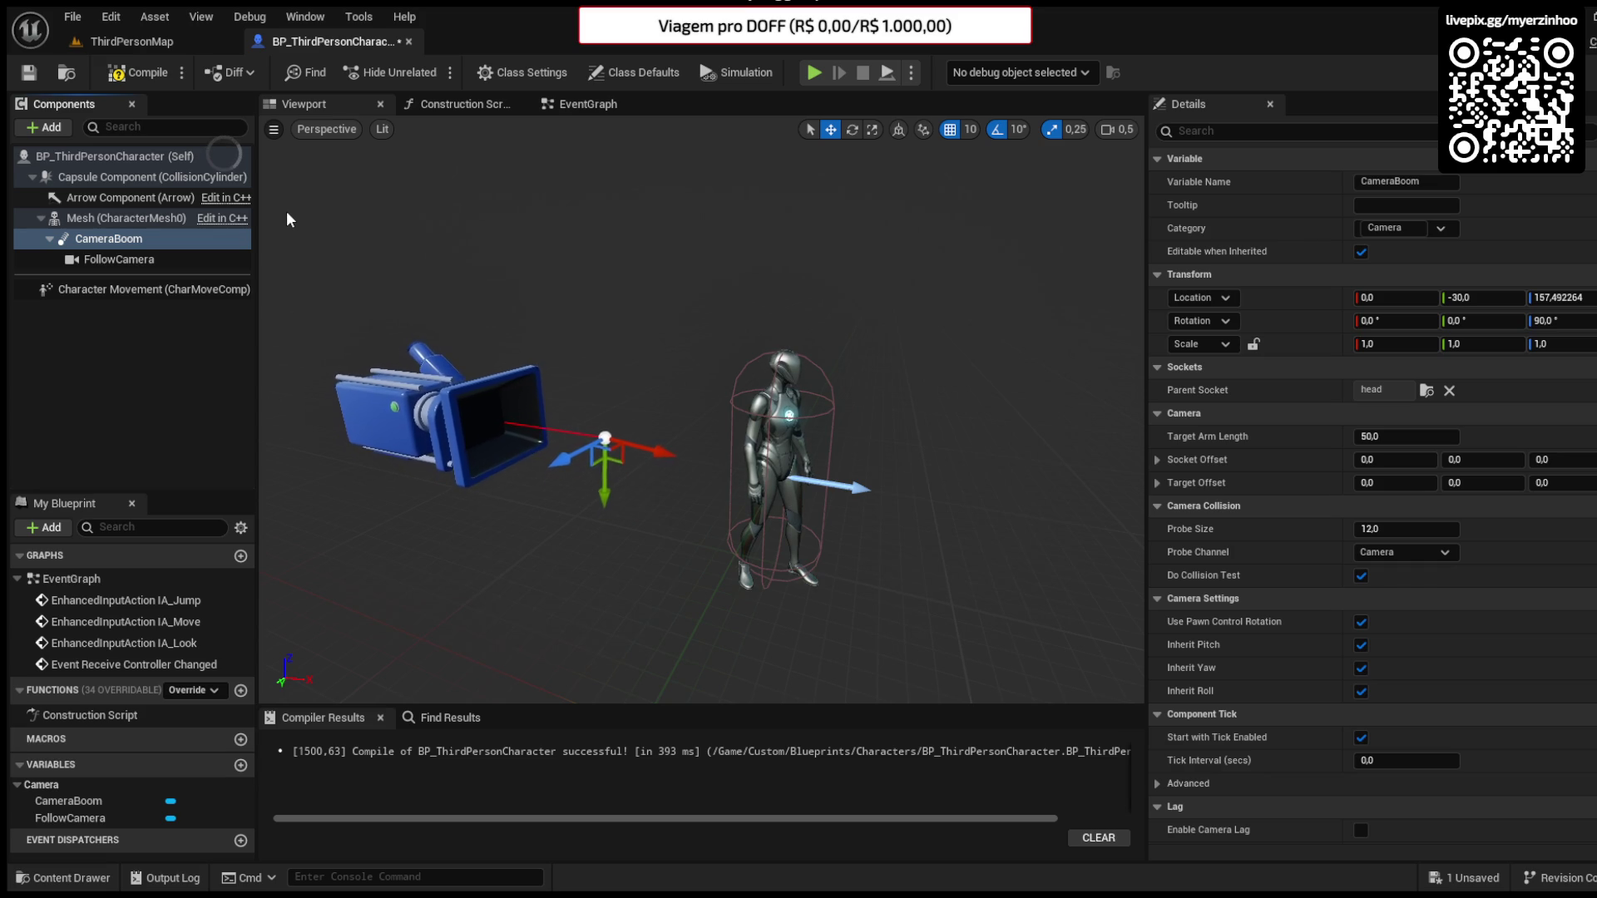
left_click_drag(585, 414, 653, 377)
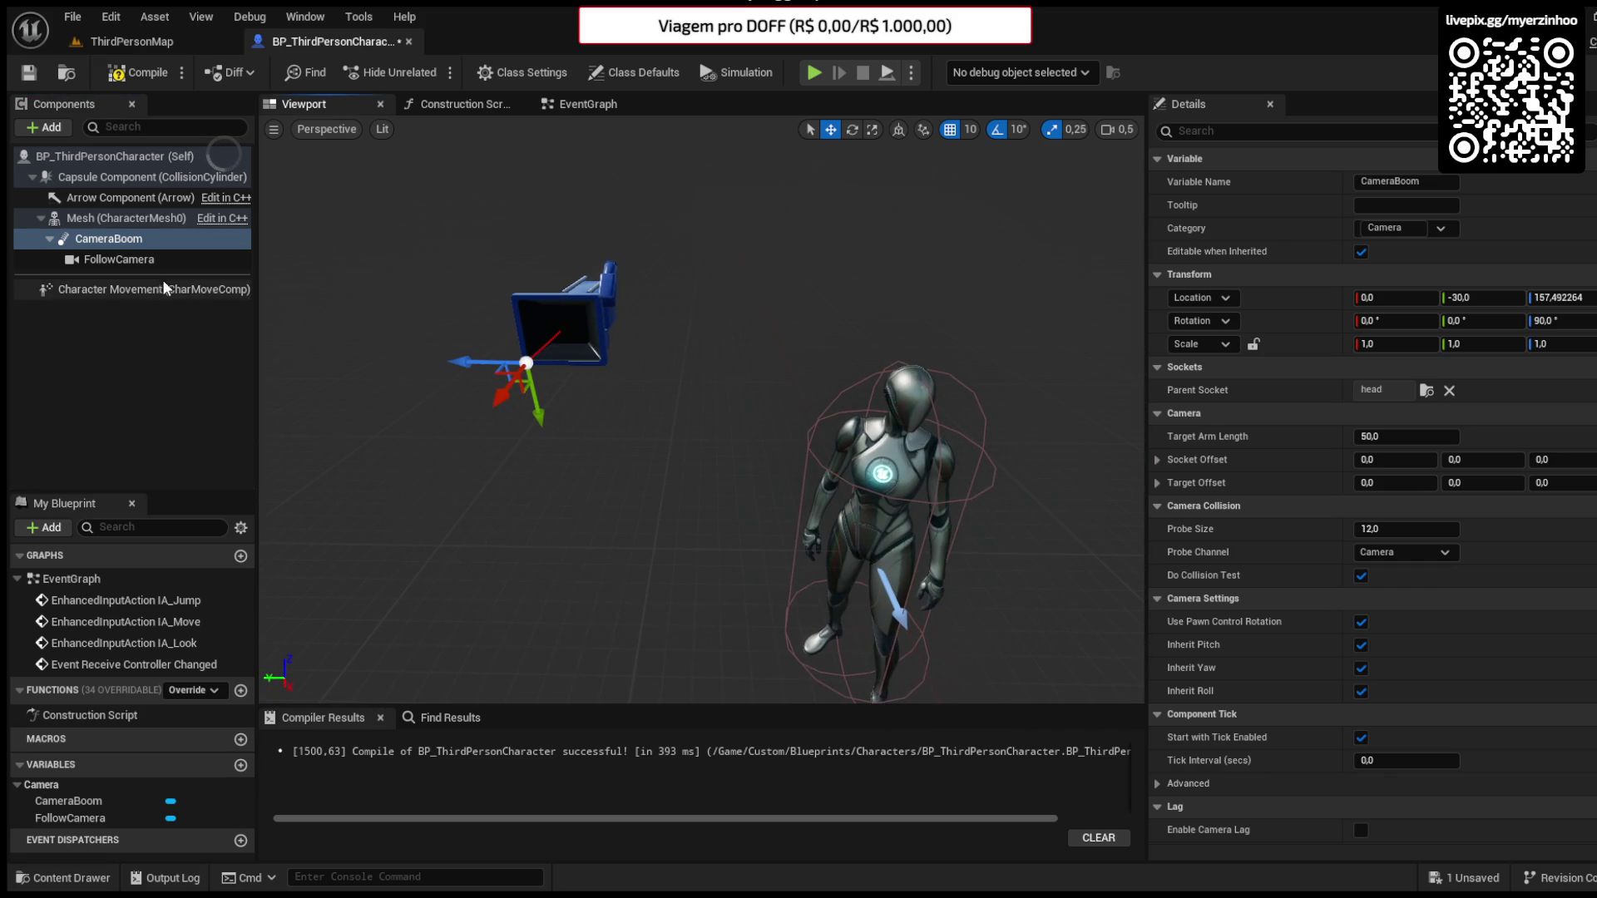
left_click_drag(464, 360, 893, 393)
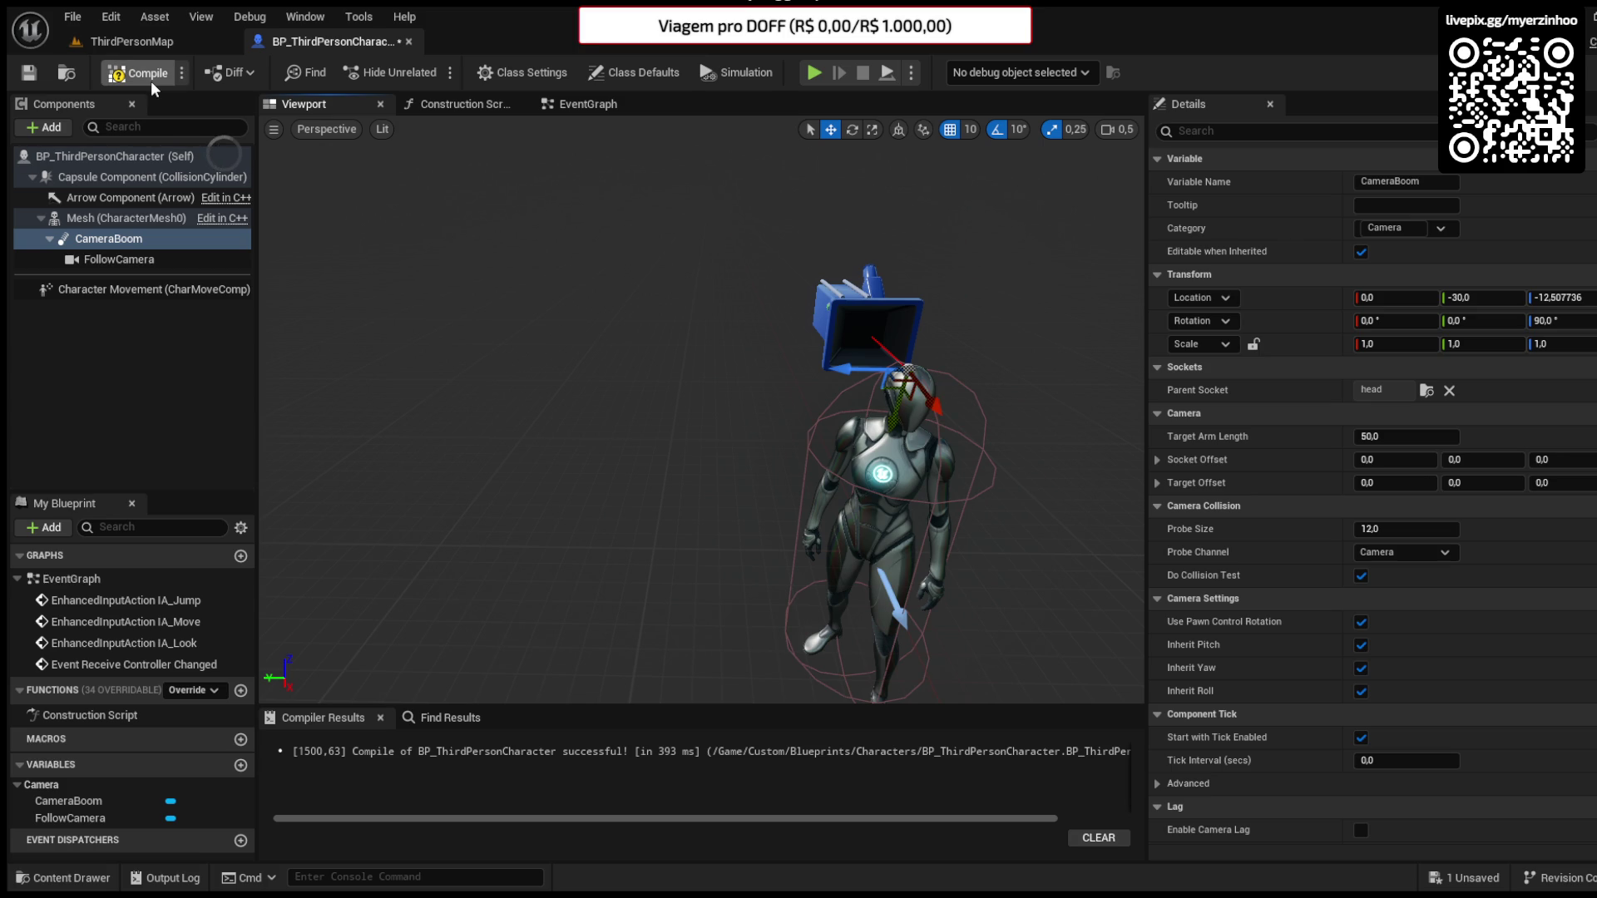
- Test the head-level camera in a ThirdPersonMap play session, then return to the blueprint
left_click(218, 42)
left_click(431, 72)
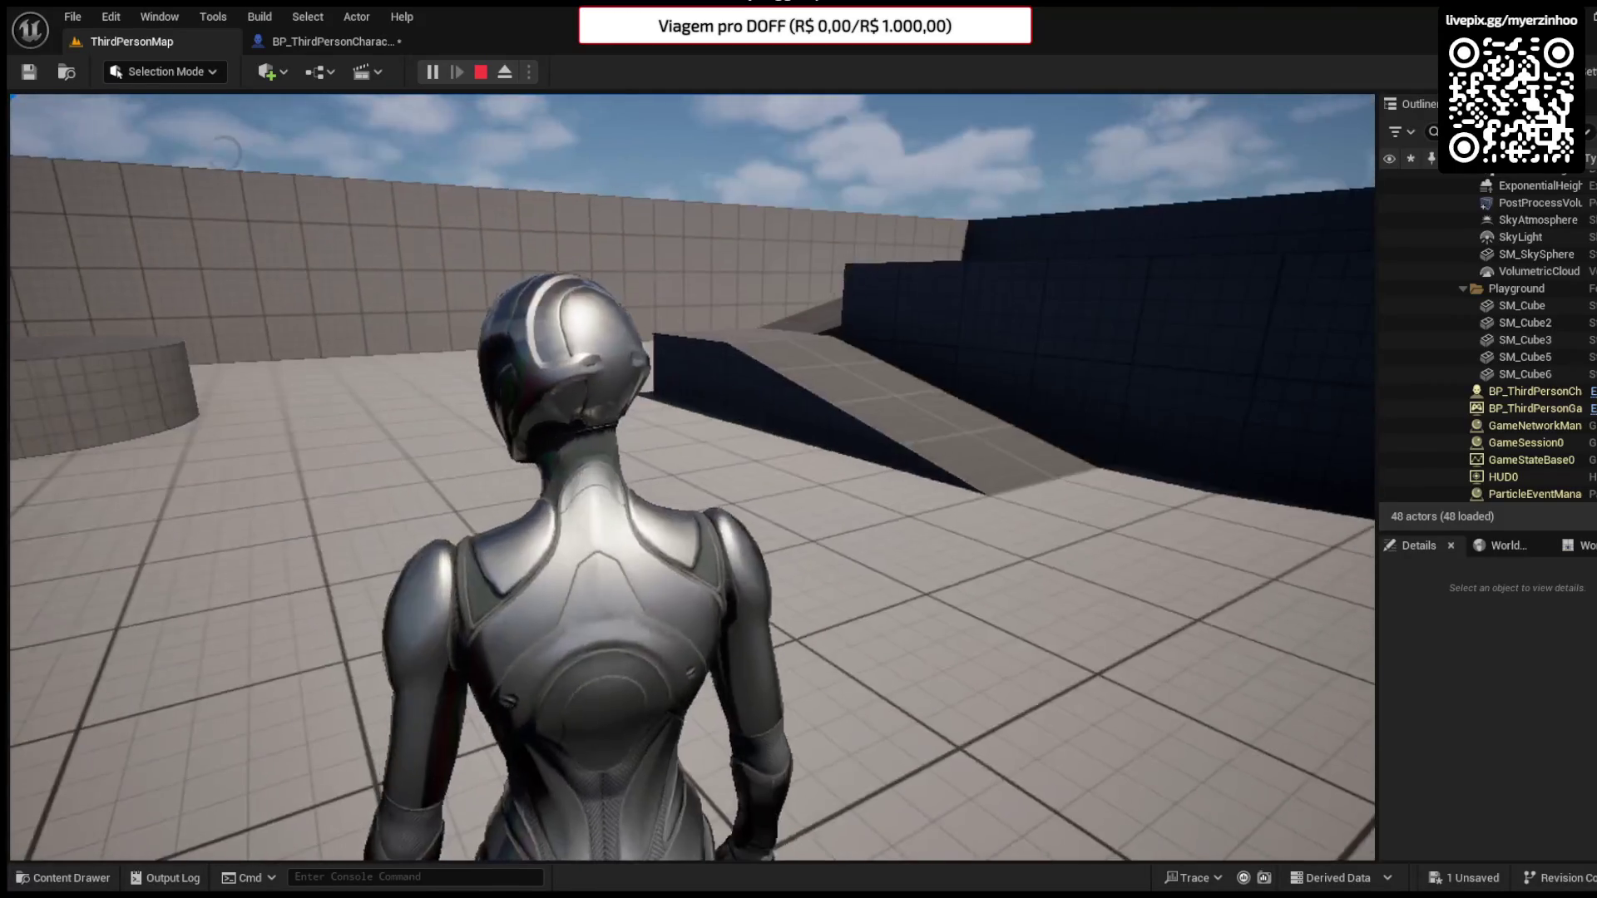
key("Escape")
left_click(331, 48)
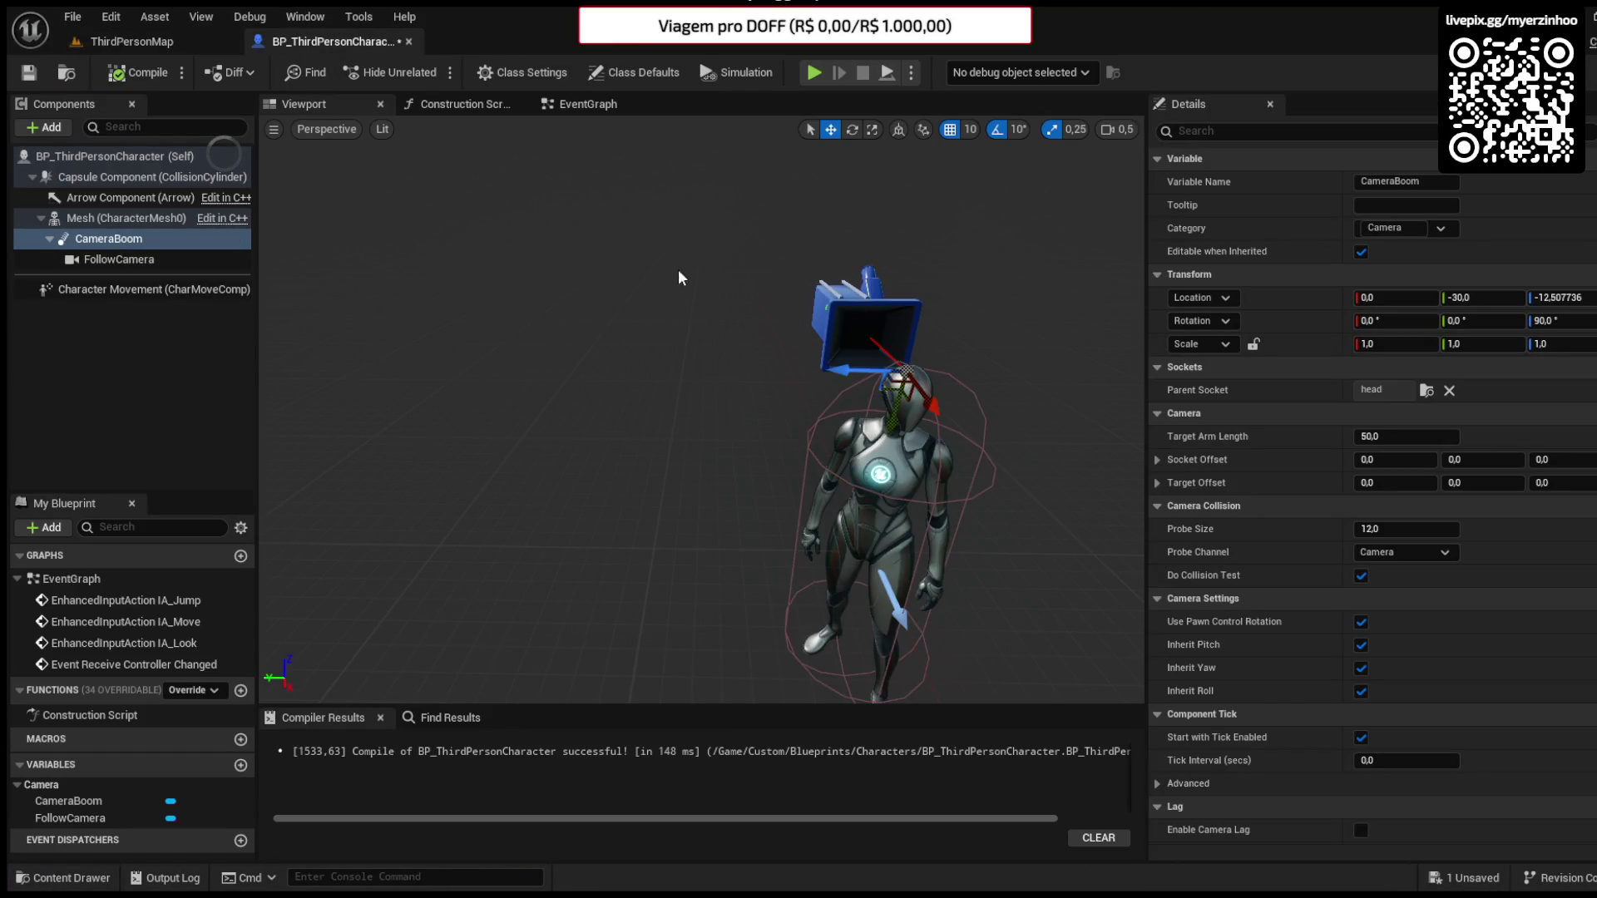
- Move the CameraBoom to X -10, compile, and orbit the view to check its placement
left_click_drag(892, 415, 888, 431)
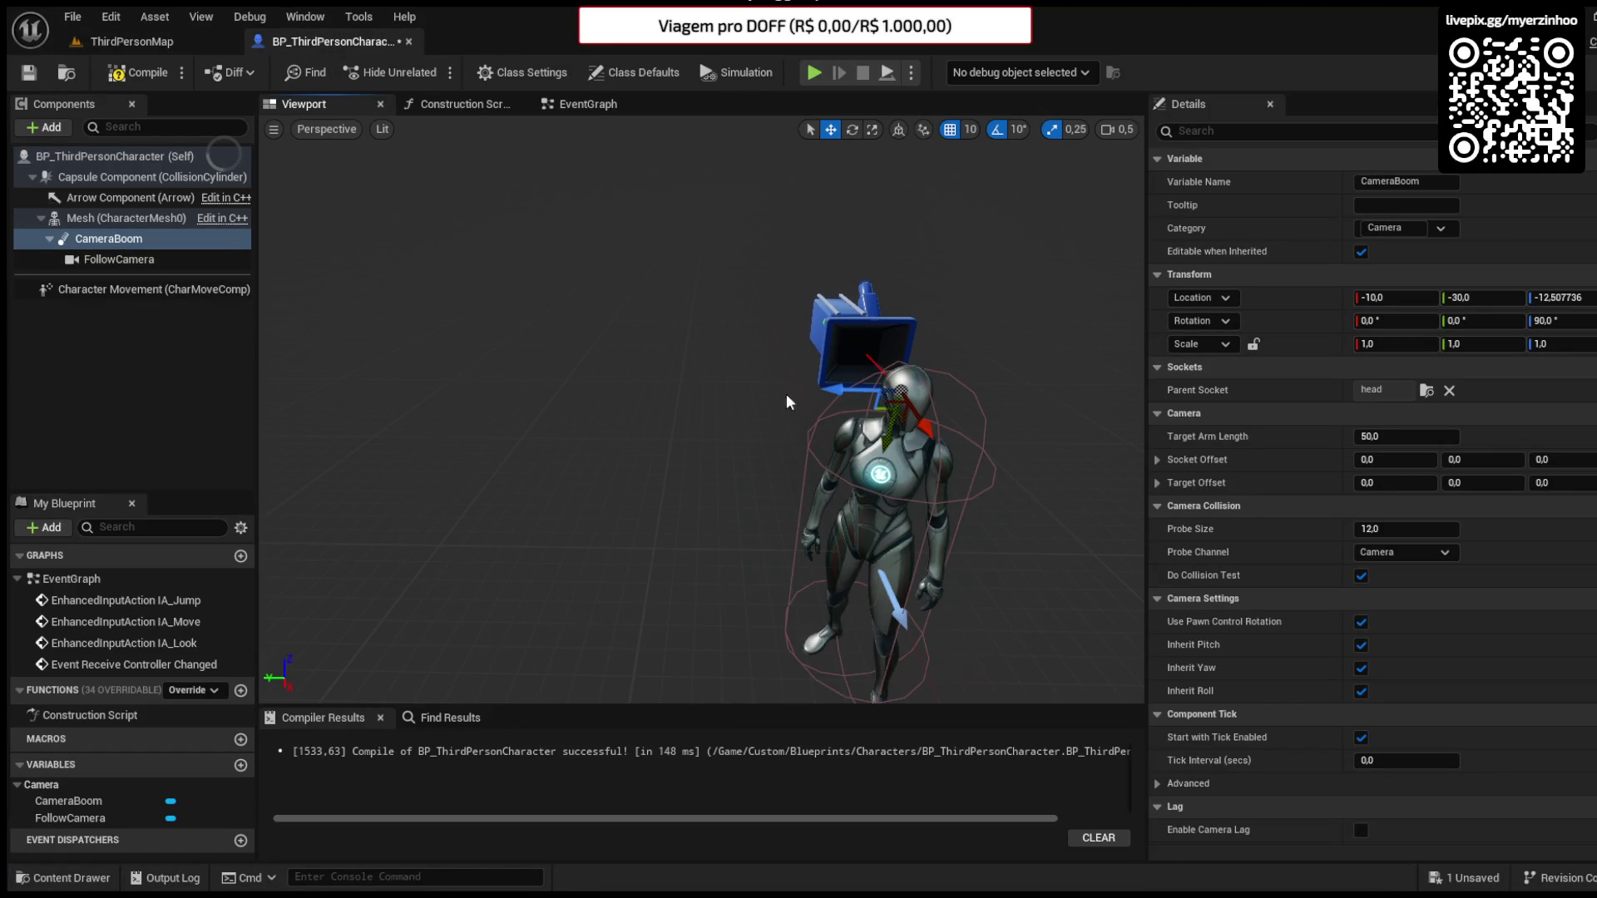
left_click(137, 73)
mouse_move(673, 346)
left_mouse_down()
mouse_move(857, 355)
mouse_move(670, 345)
left_mouse_up()
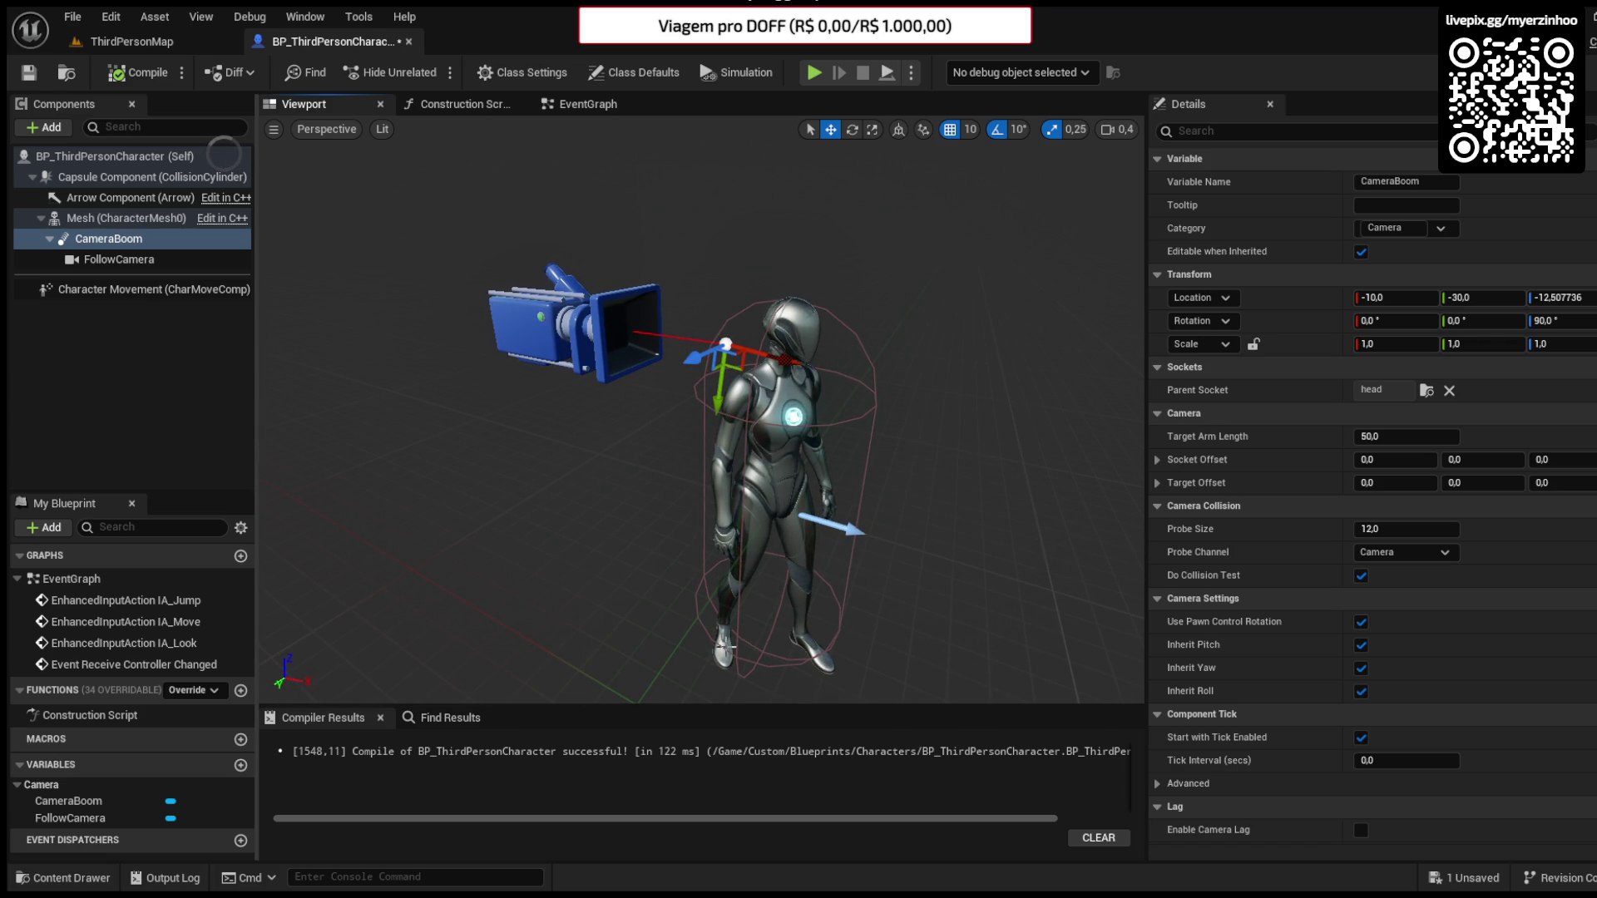
left_click_drag(836, 479, 774, 445)
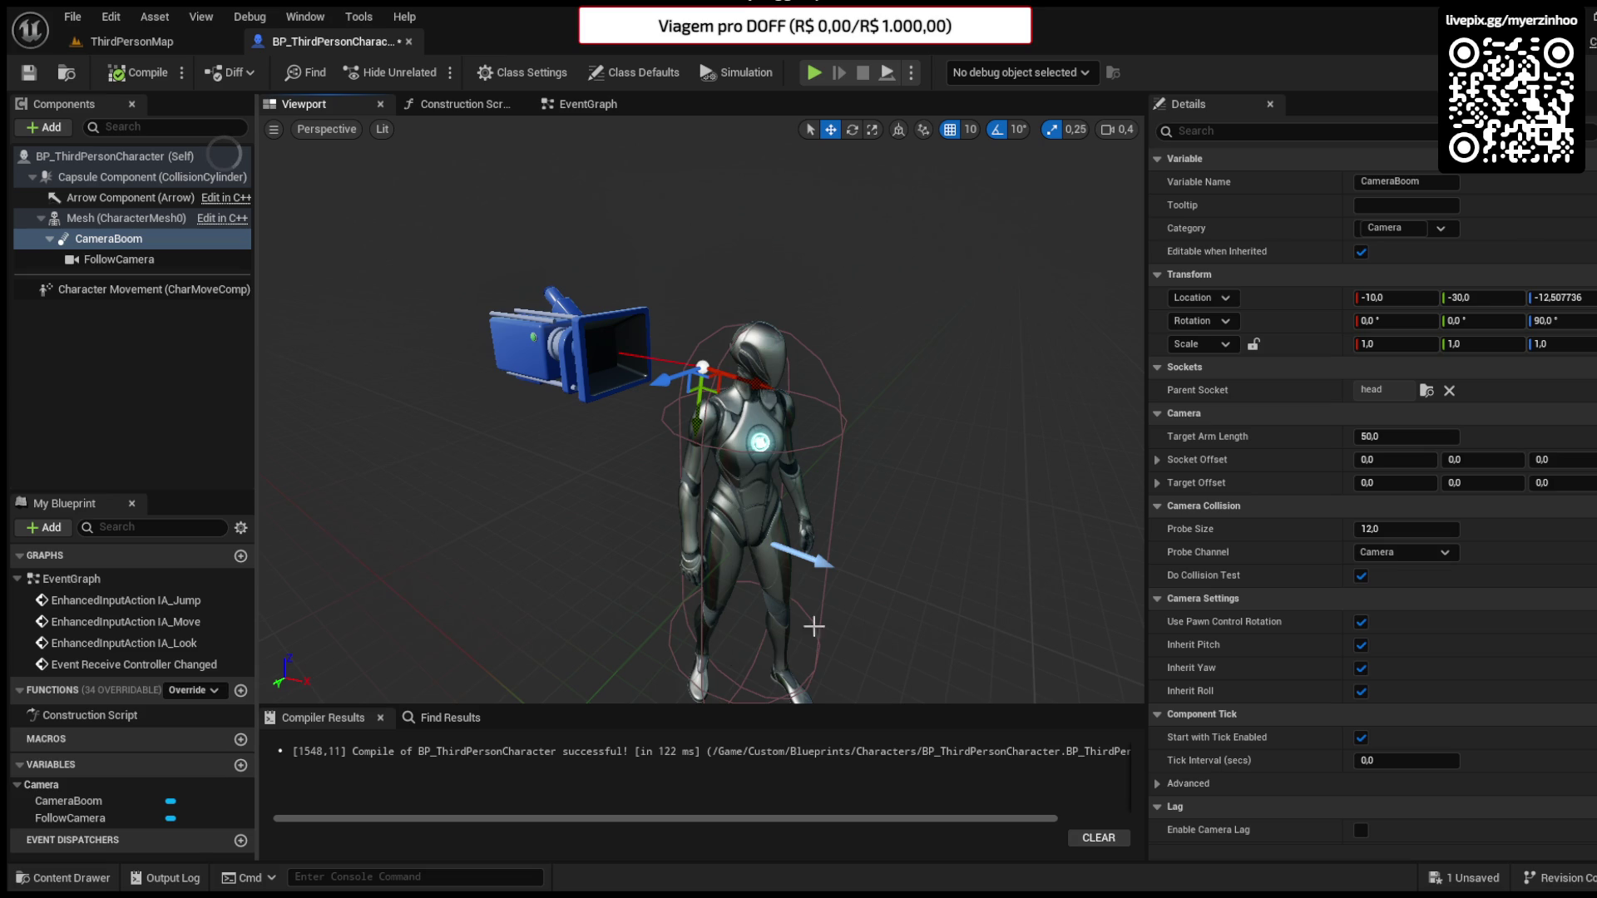
left_click(755, 445)
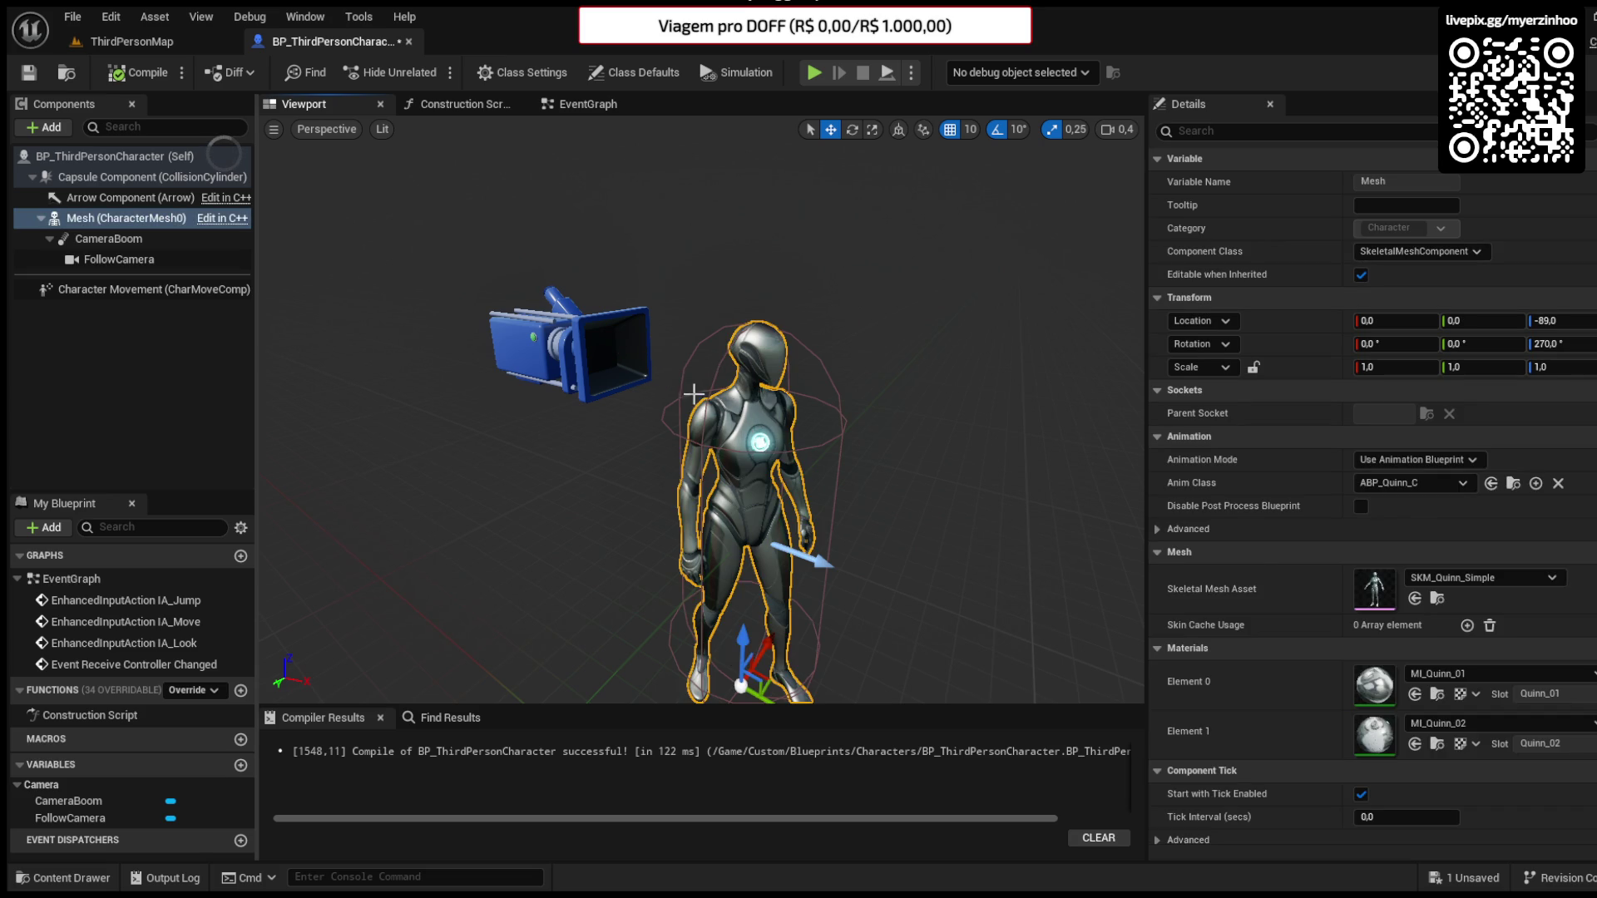
- Search the CameraBoom, Mesh and FollowCamera Details for 'ori' properties
left_click(574, 353)
left_click(121, 219)
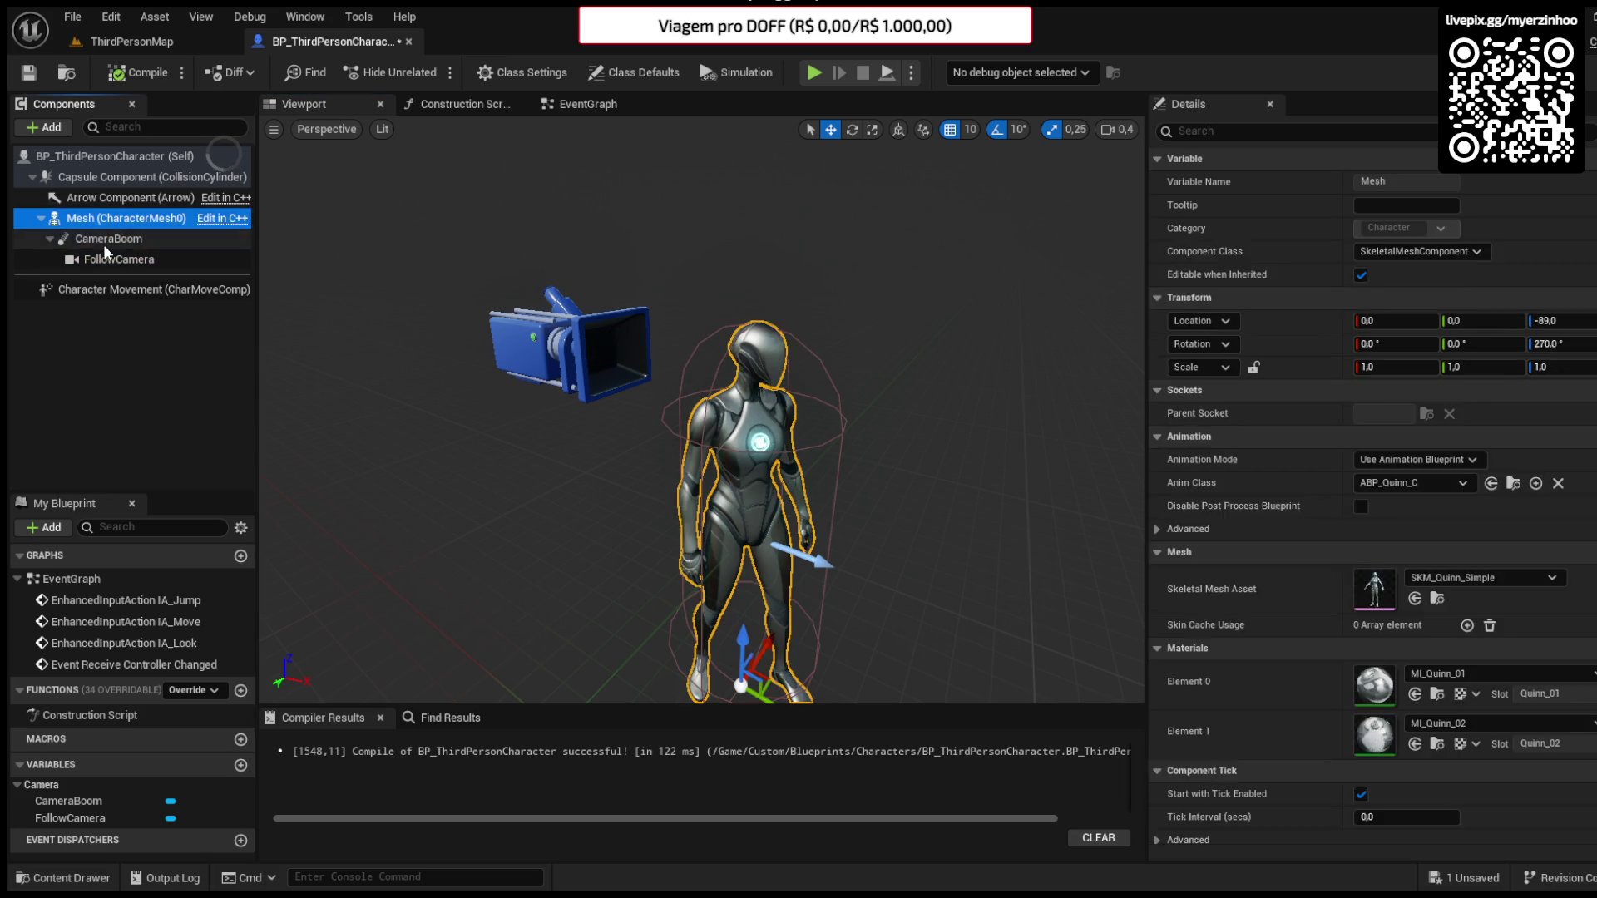
left_click(105, 240)
left_click(1294, 131)
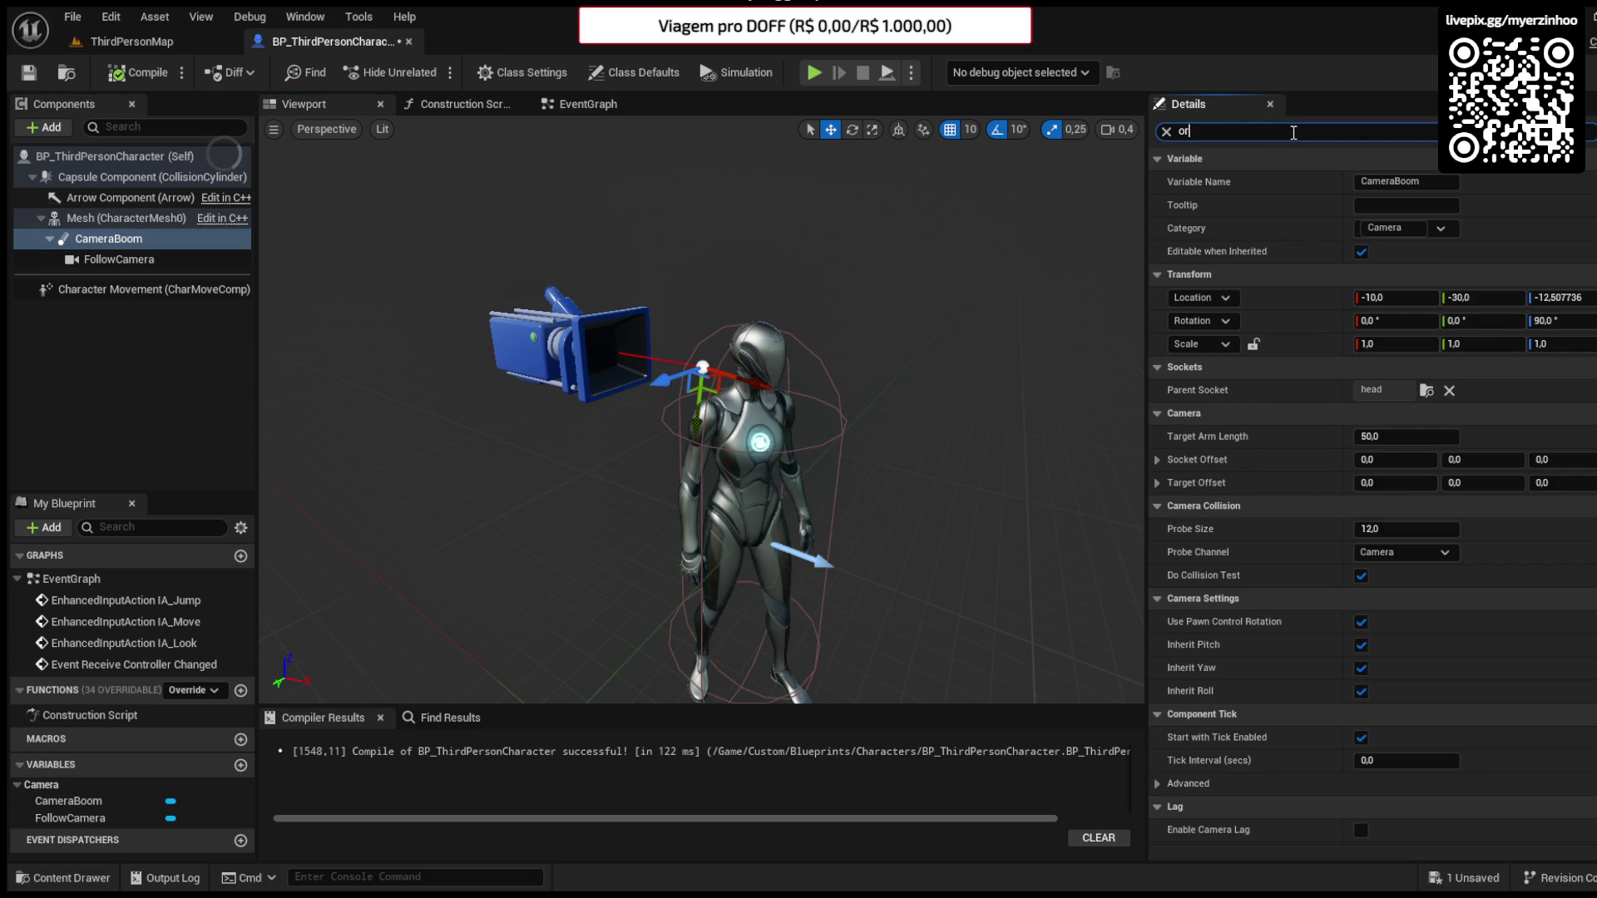
type("i")
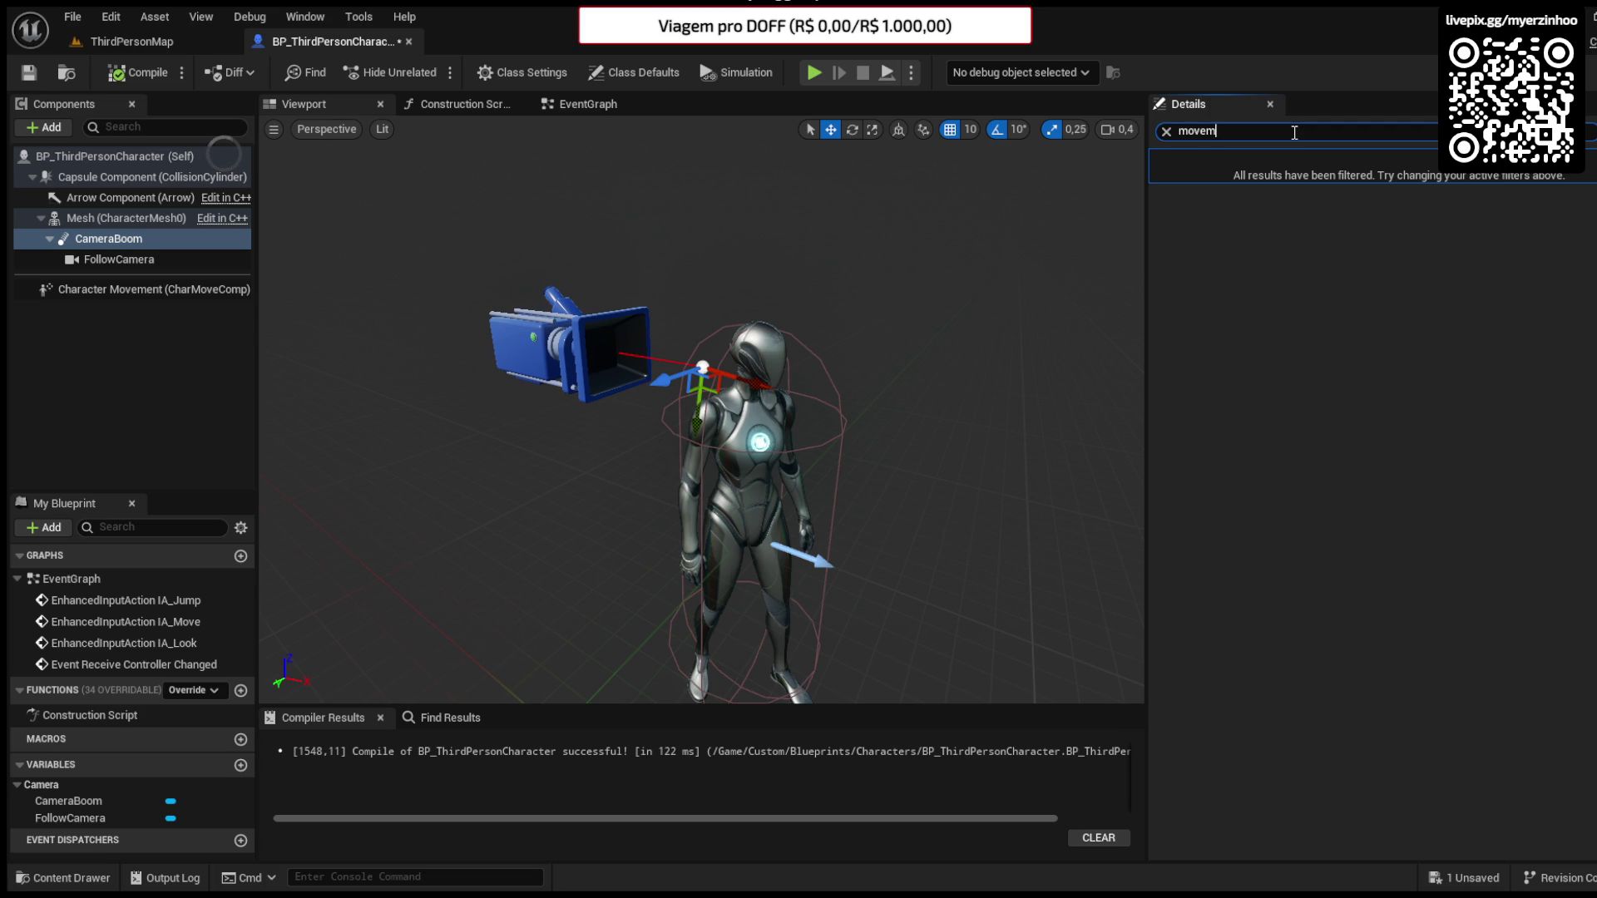
left_click(100, 218)
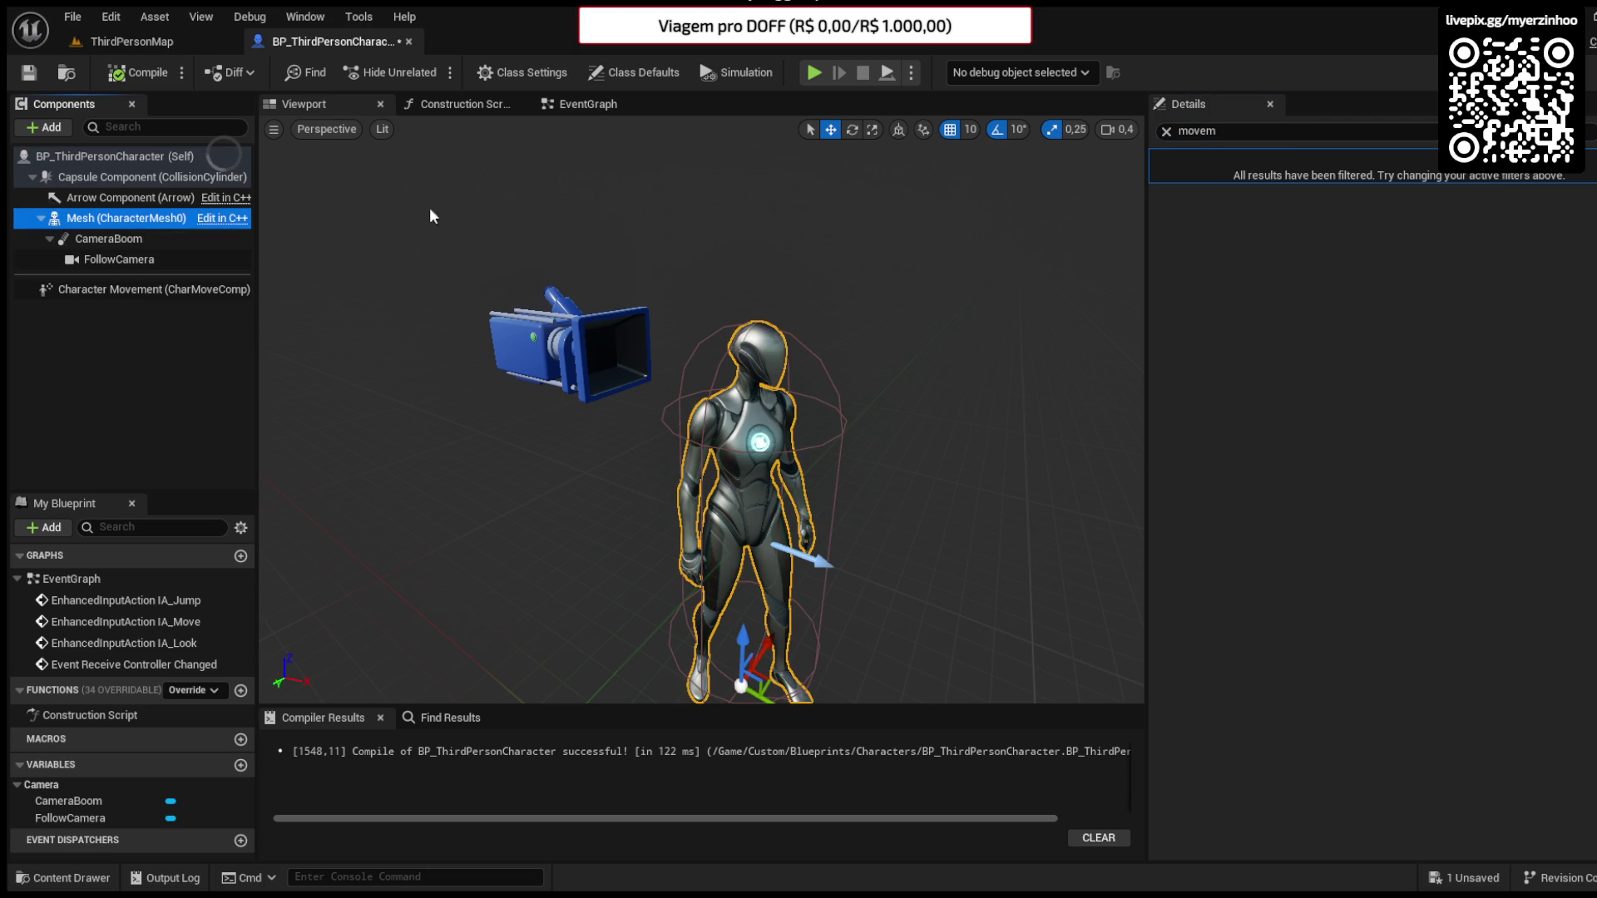
left_click(1241, 127)
type("ori")
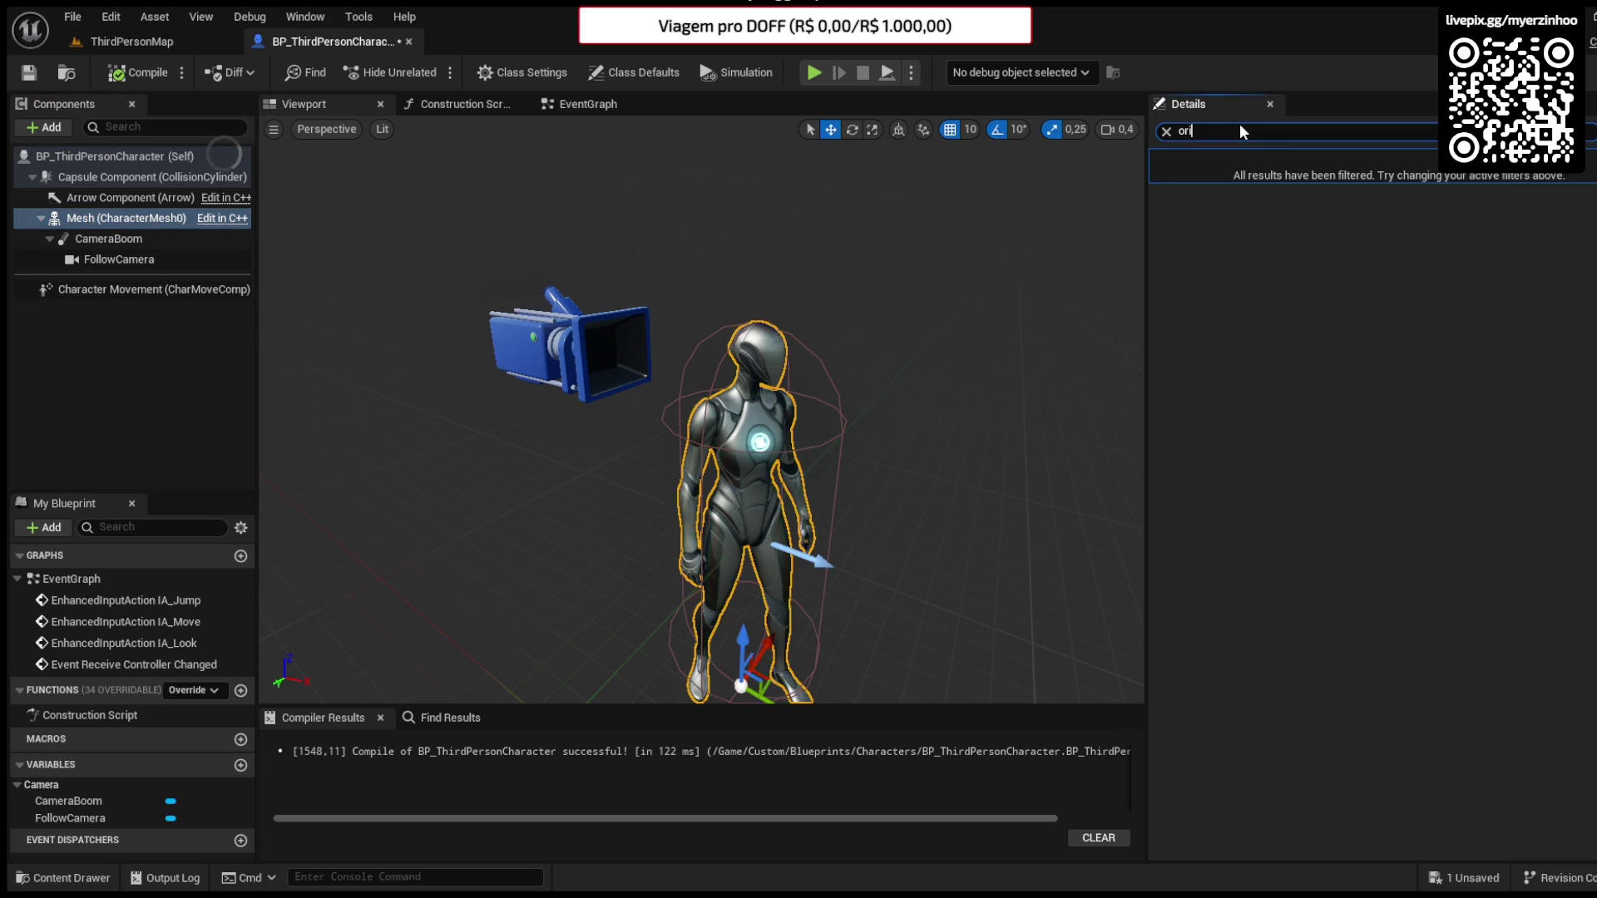
left_click(197, 264)
left_click(1213, 128)
type("mov")
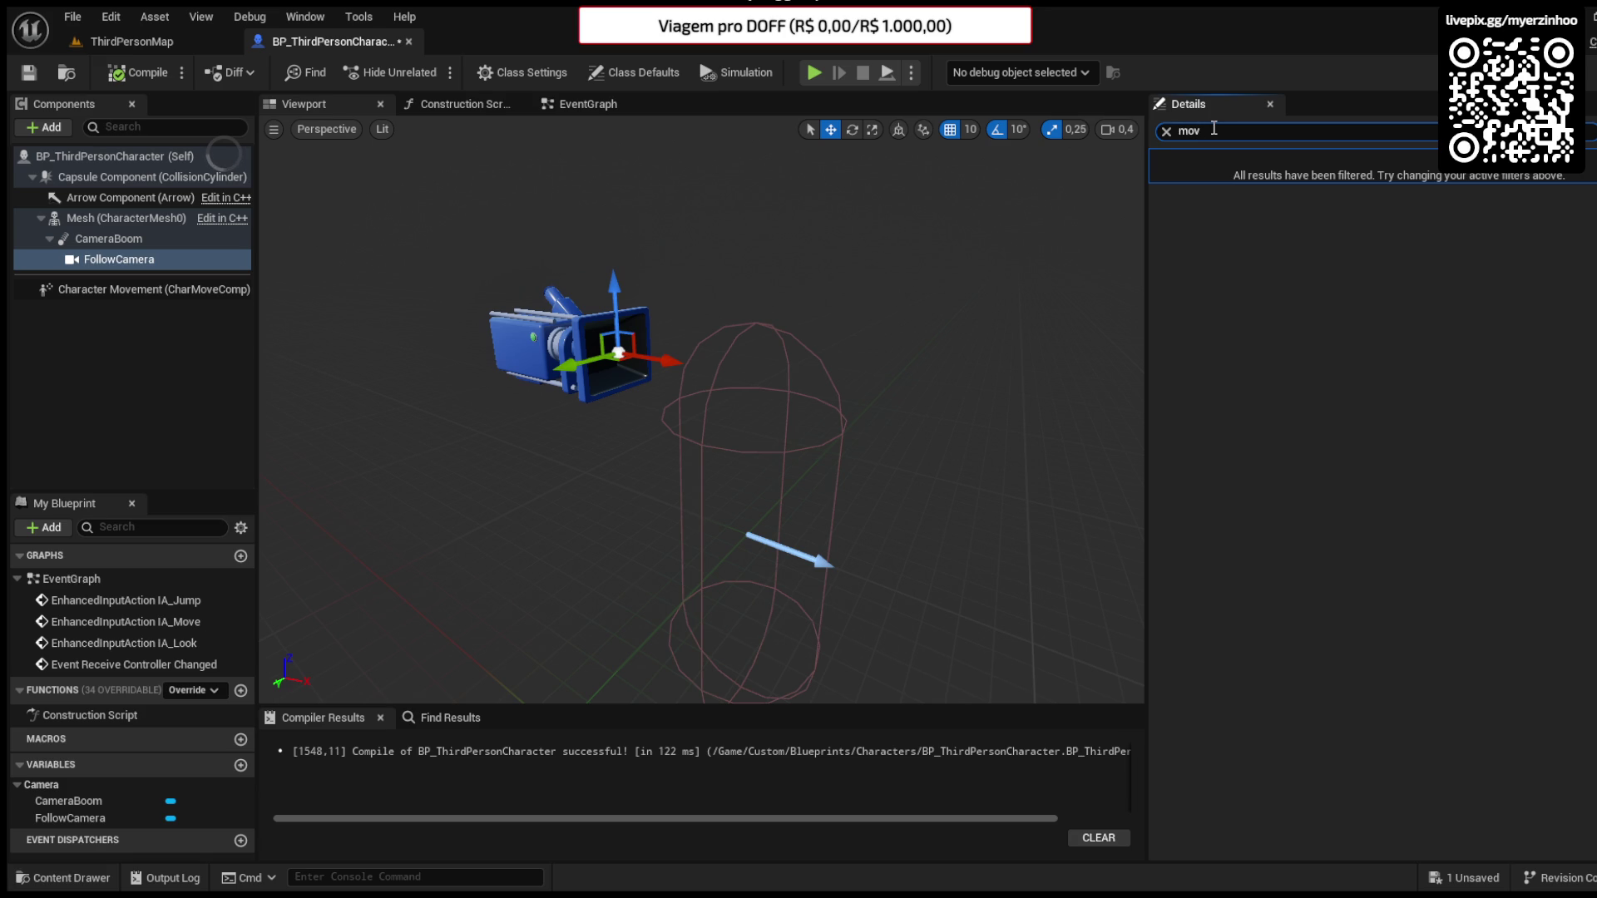
- Show the BP_ThirdPersonCharacter Class Defaults and focus the Details search
left_click(1166, 131)
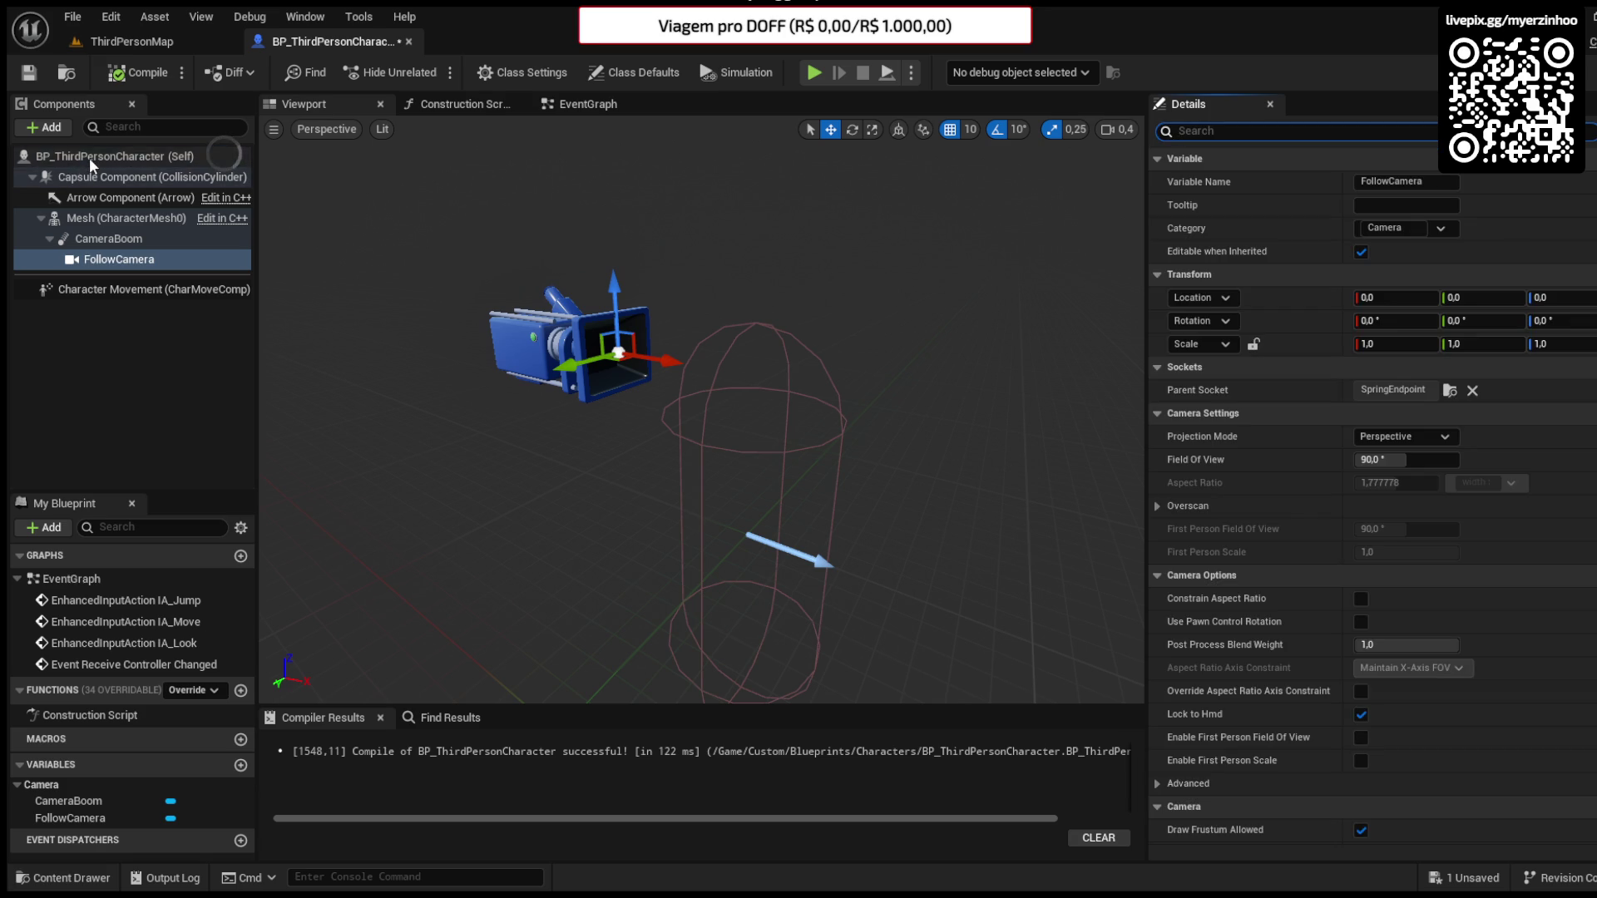
left_click(116, 157)
left_click(1311, 133)
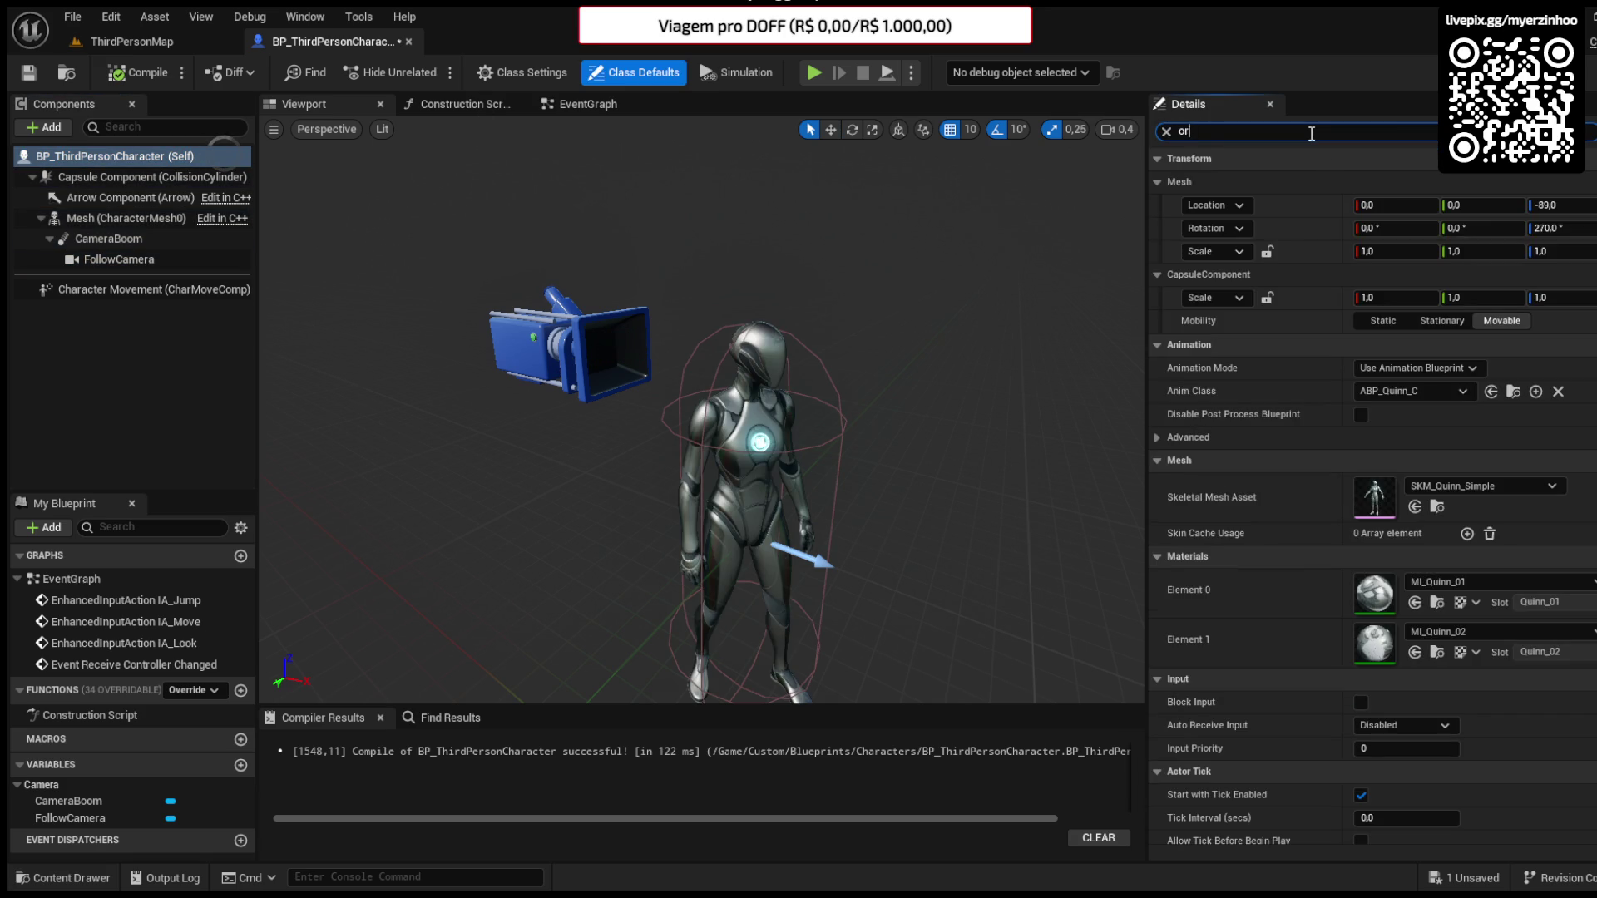
- Uncheck Orient Rotation to Movement, then search 'rot' to review rotation settings
type("ie")
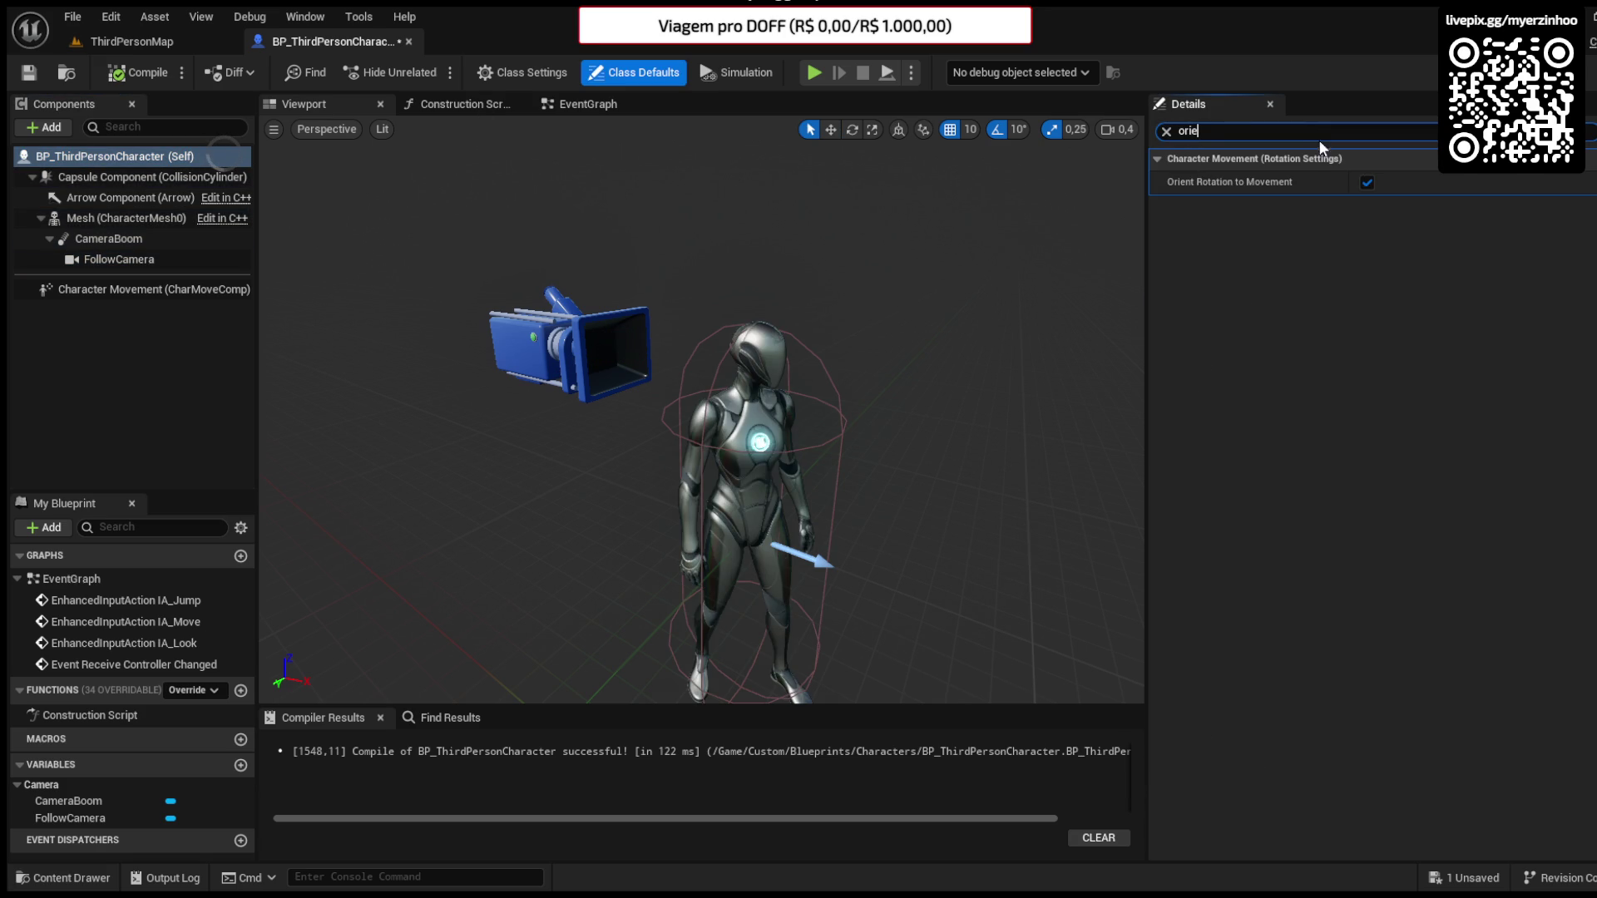
left_click(1366, 182)
left_click(1355, 133)
type("tat")
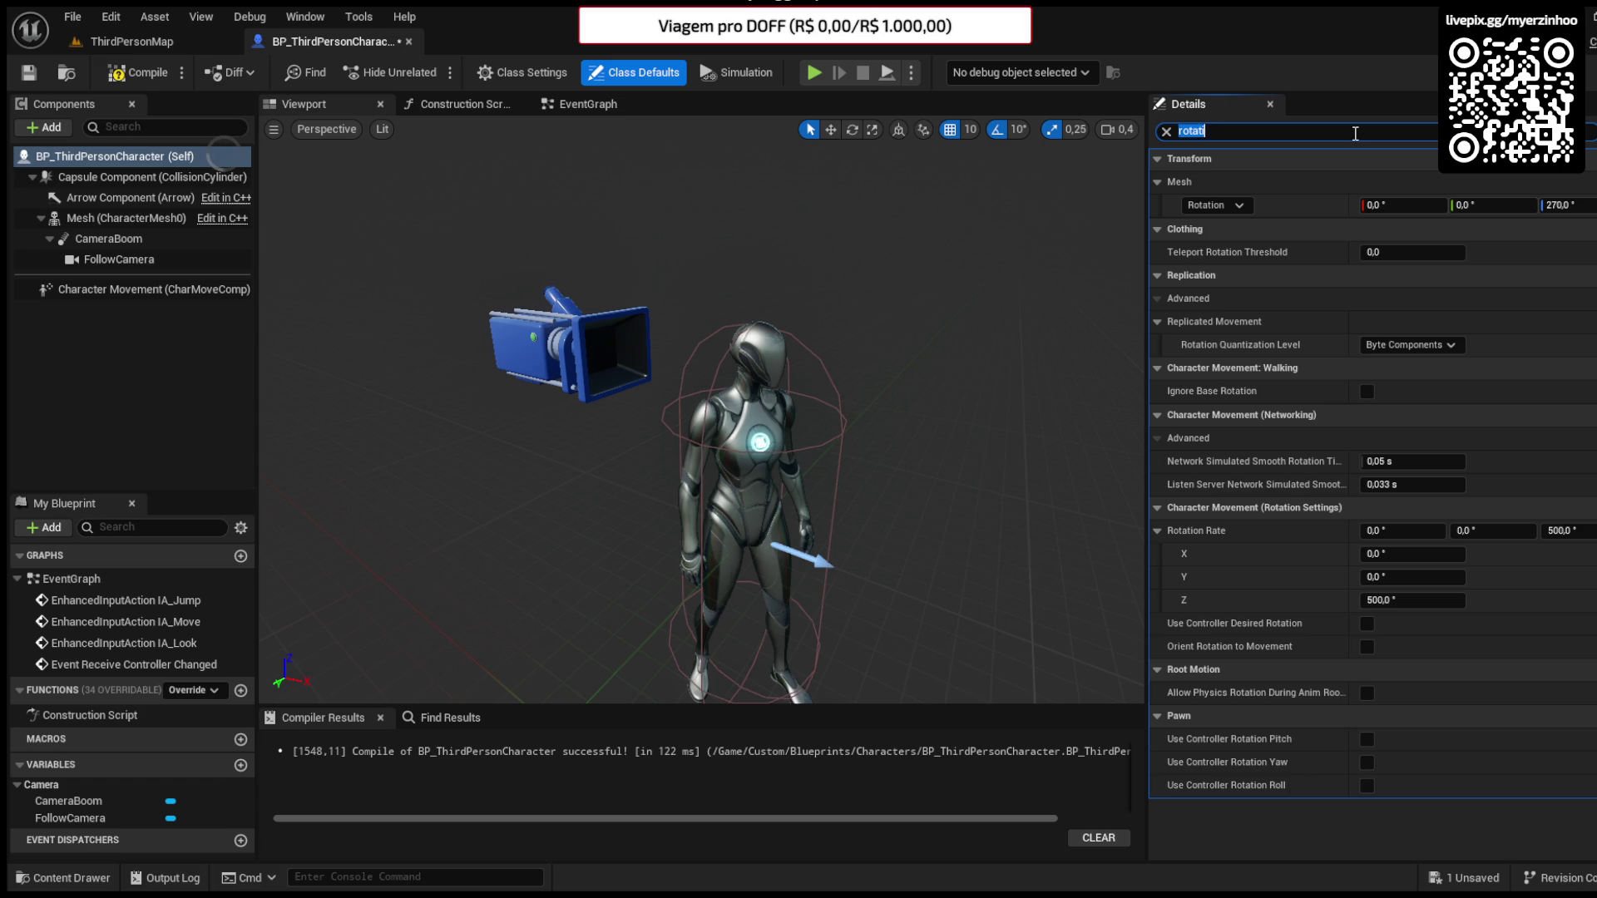
- Scroll to Character Movement's Use Controller Desired Rotation setting and recompile the character blueprint
scroll(1275, 386, "down", 15)
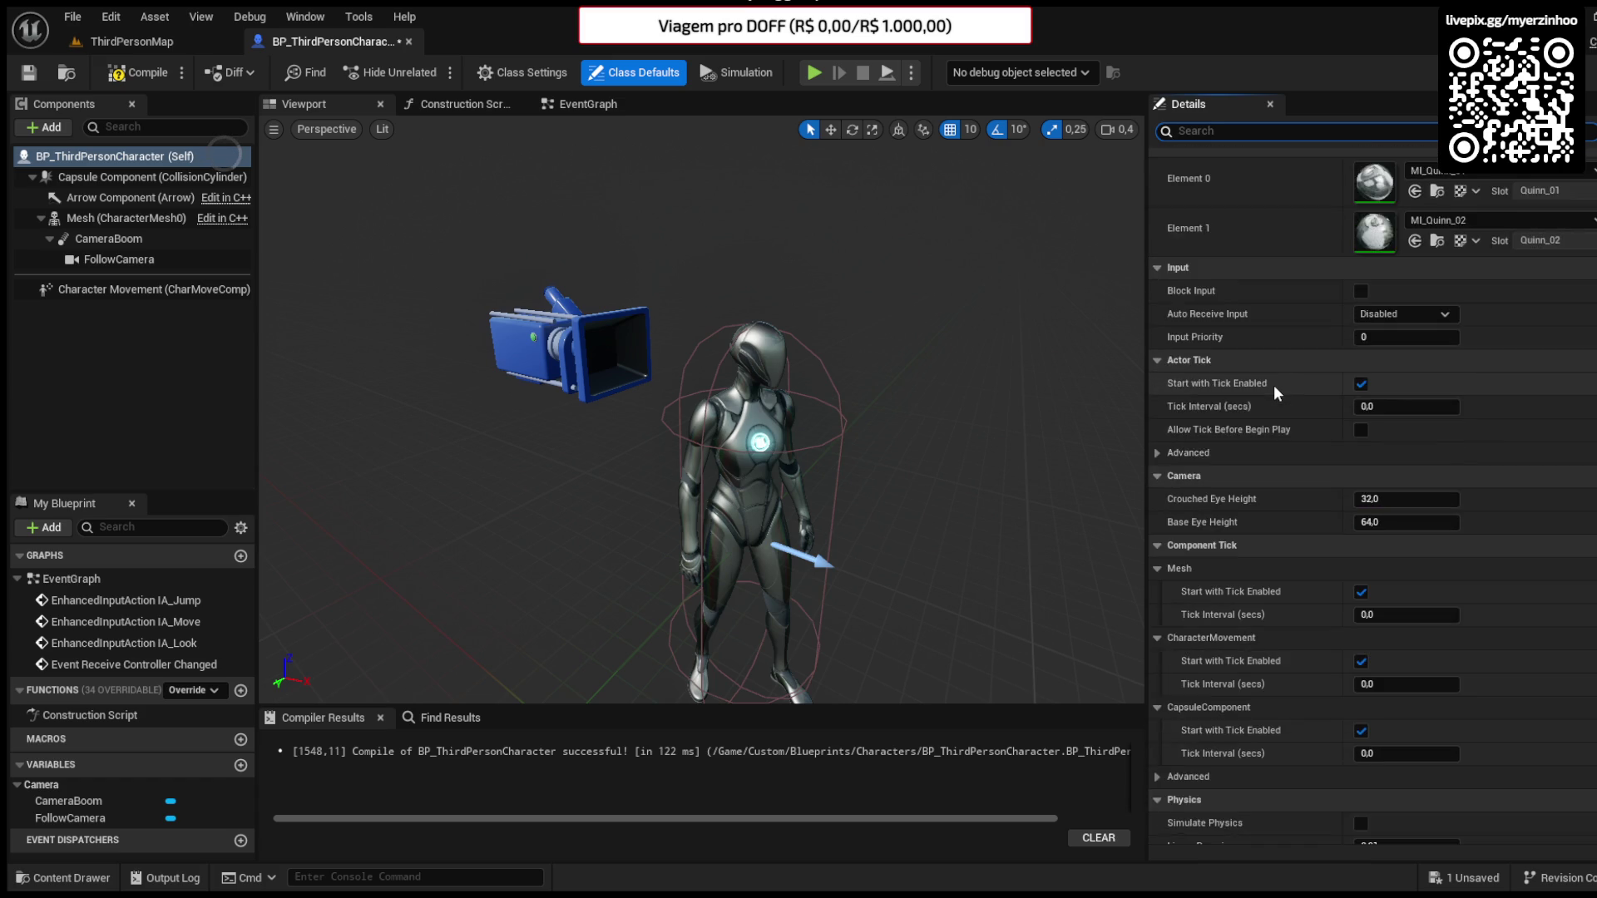
scroll(1274, 386, "down", 5)
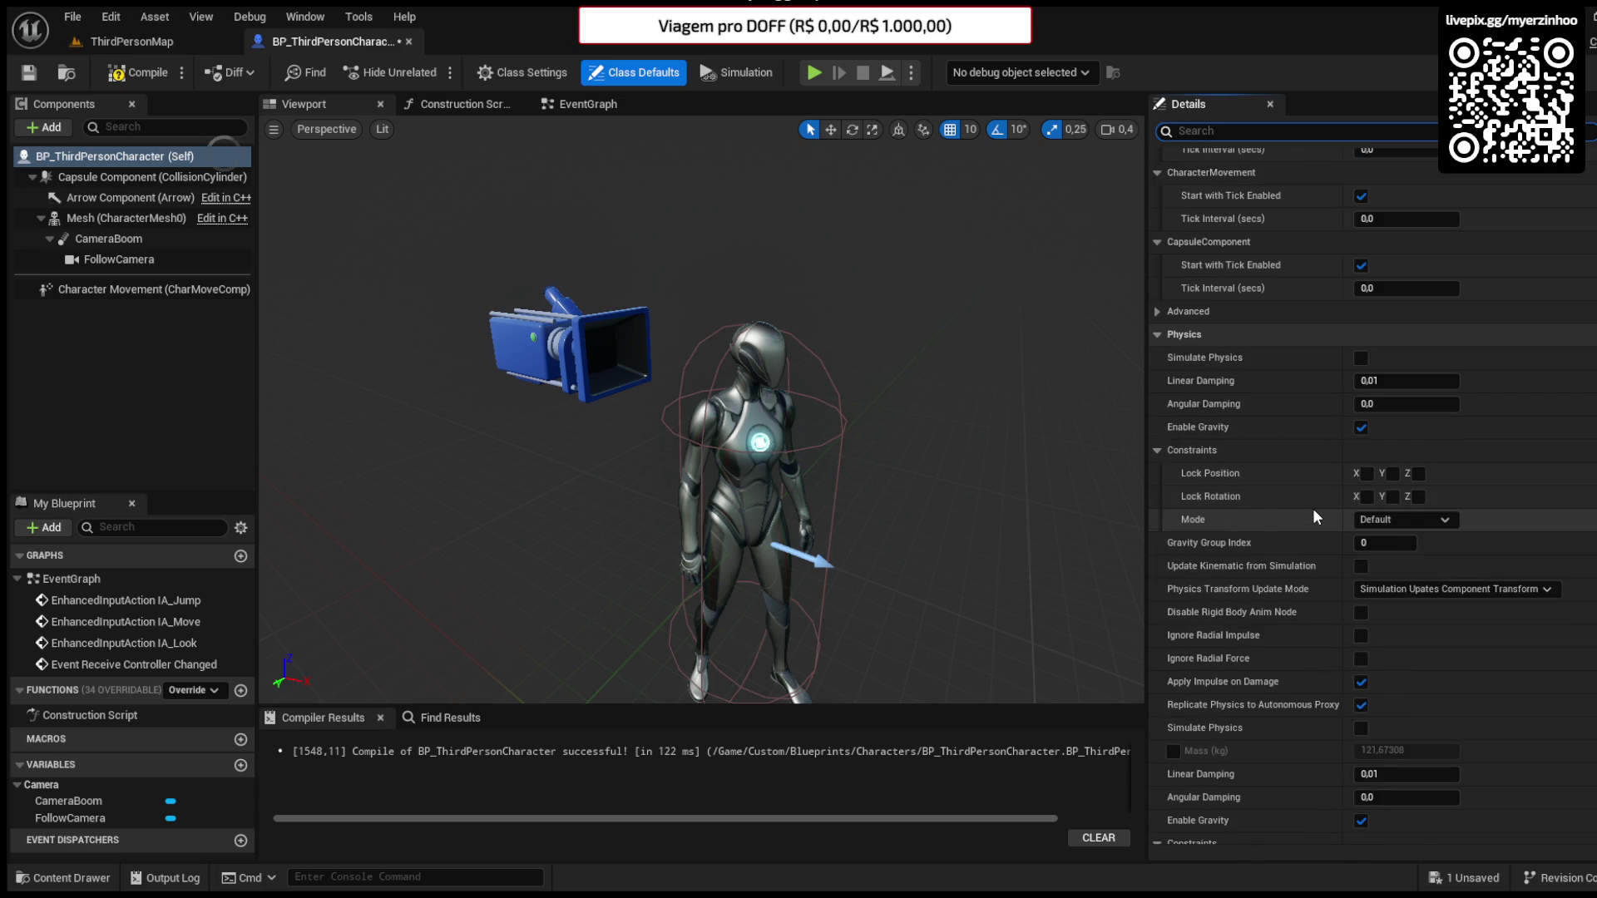
scroll(1258, 444, "down", 7)
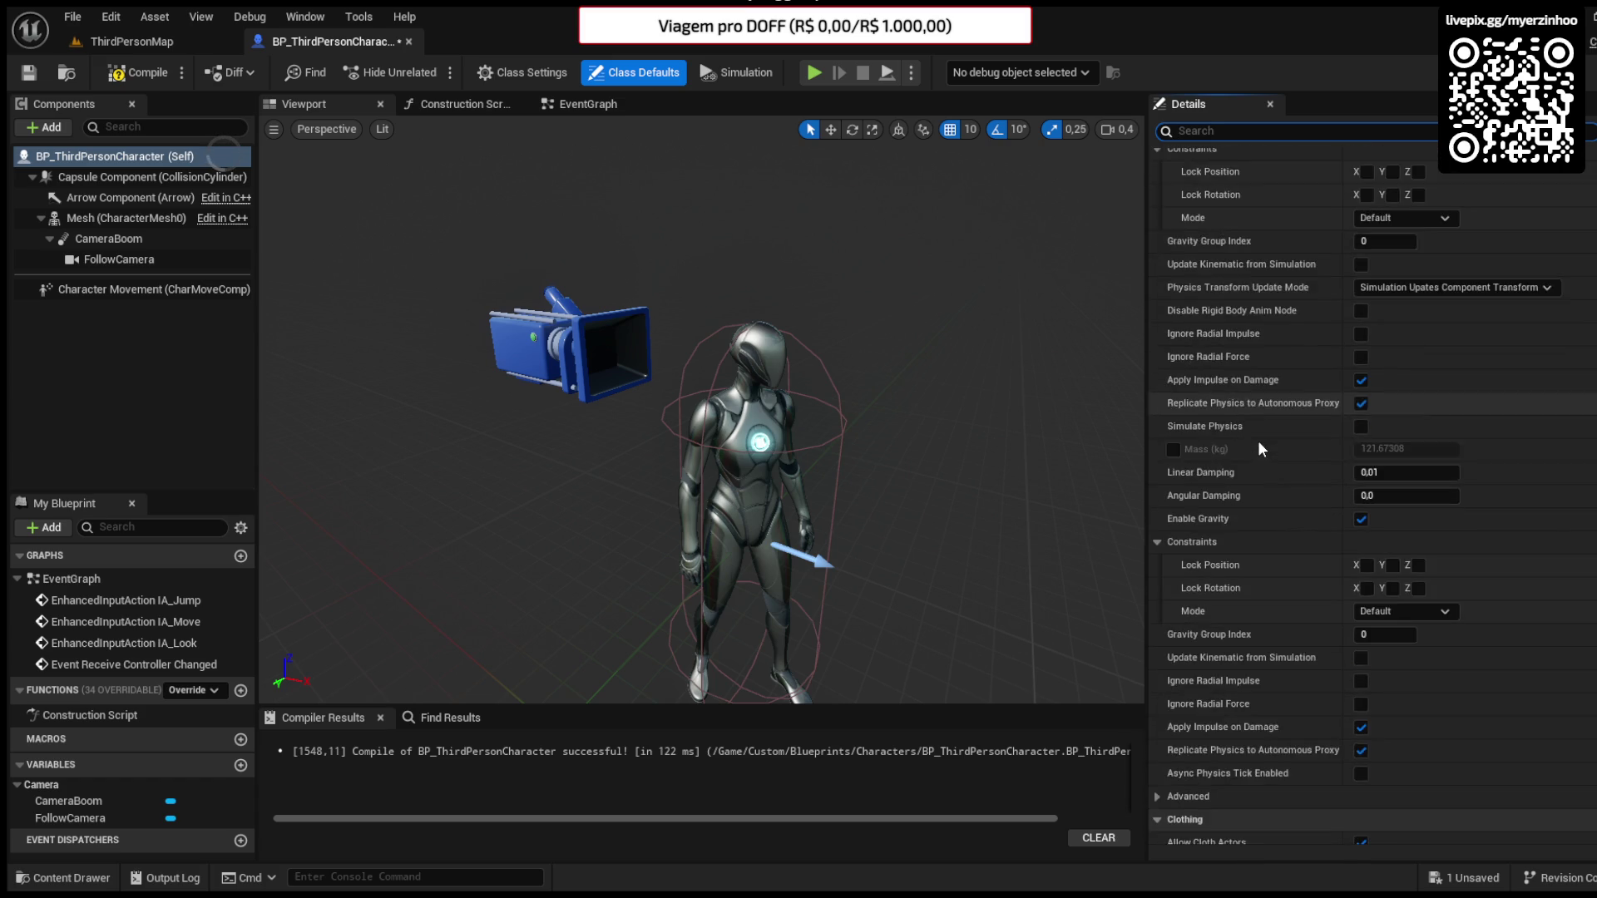
scroll(1259, 442, "down", 13)
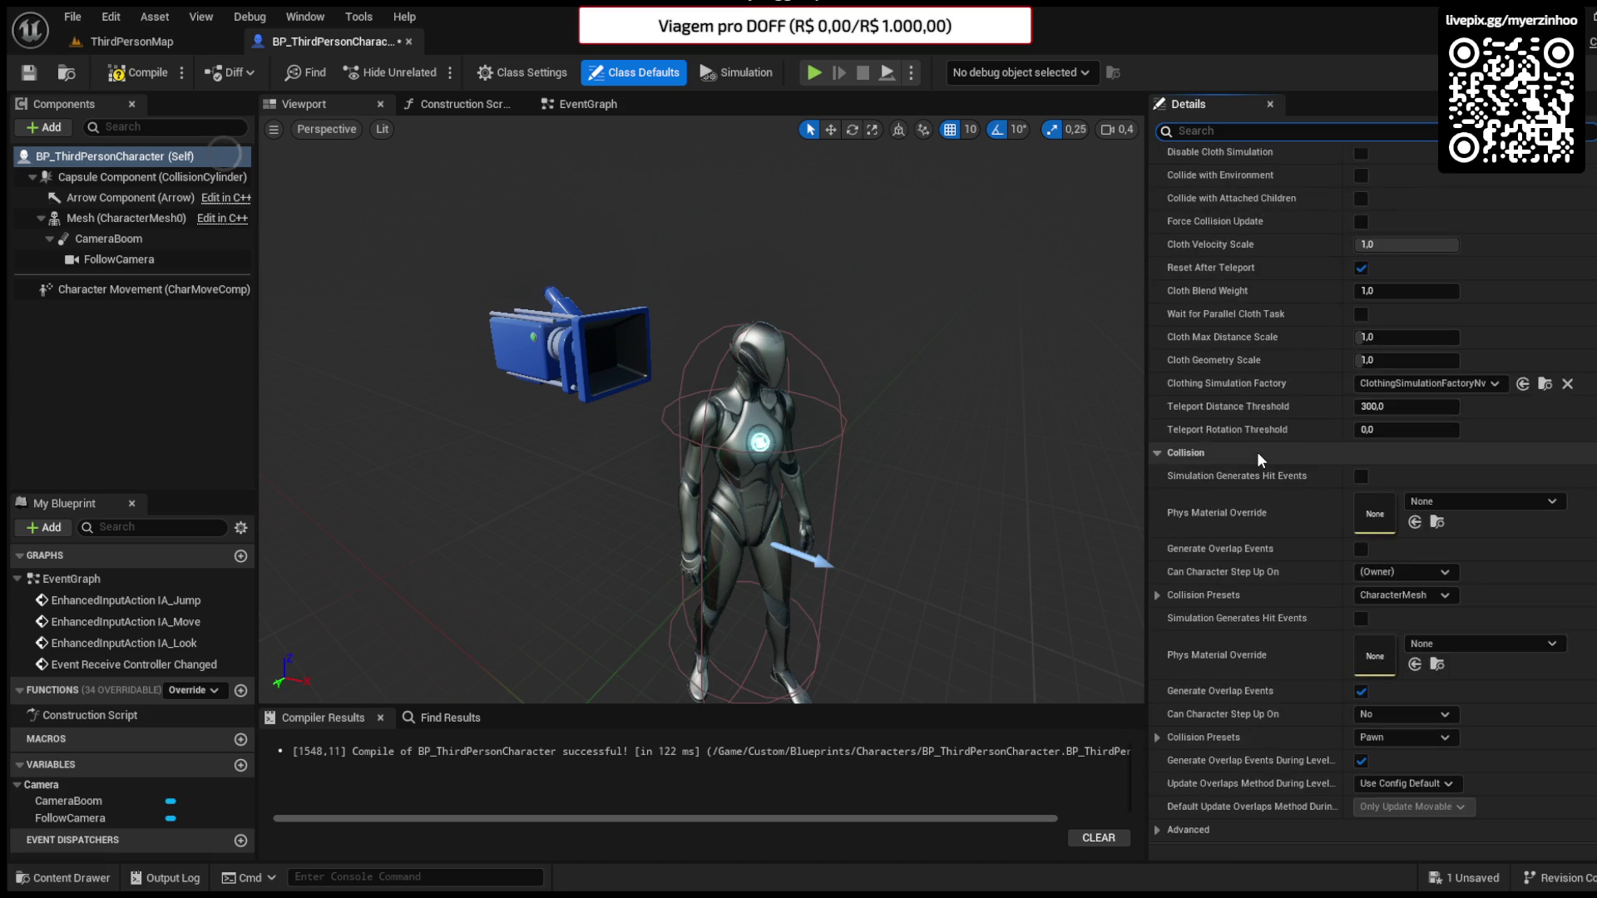
scroll(1258, 456, "down", 10)
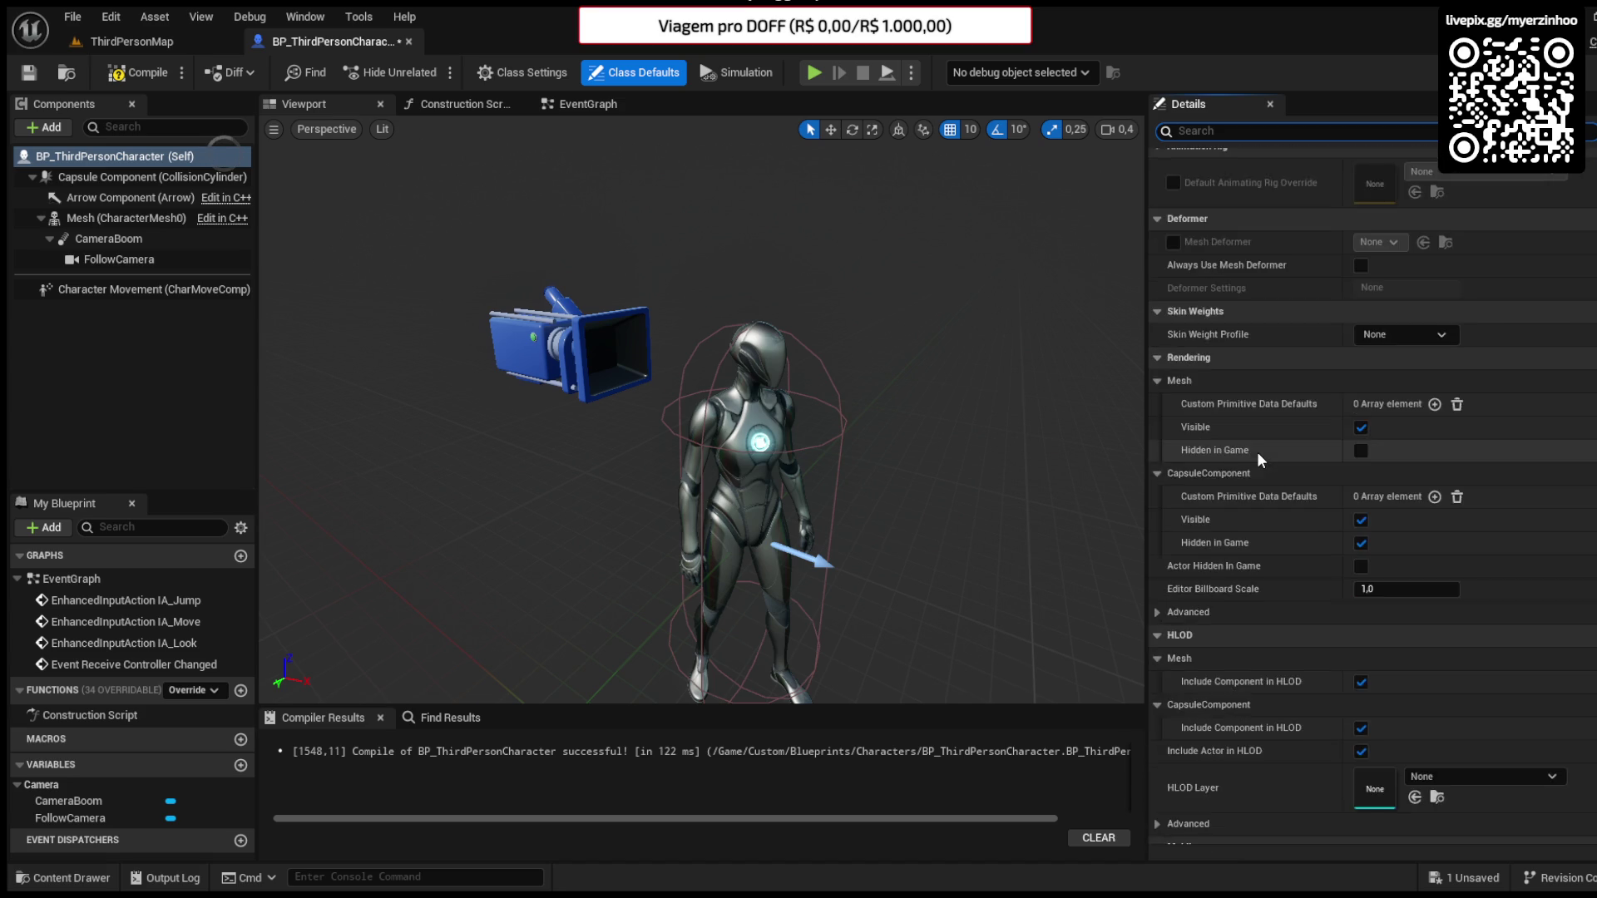
scroll(1258, 458, "down", 12)
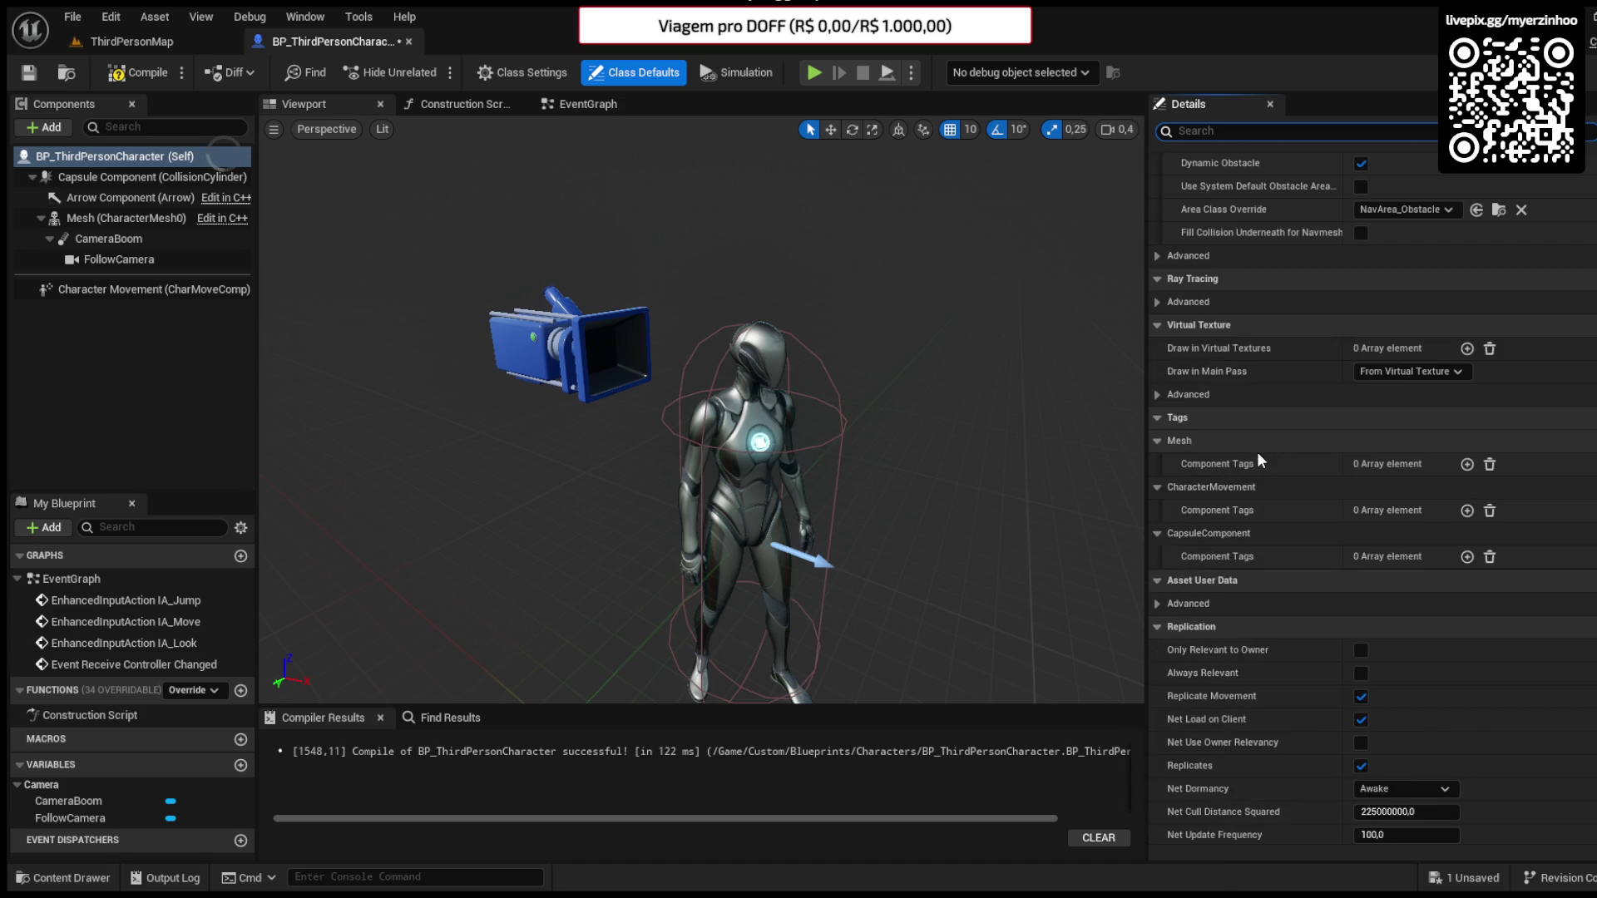
scroll(1257, 458, "down", 5)
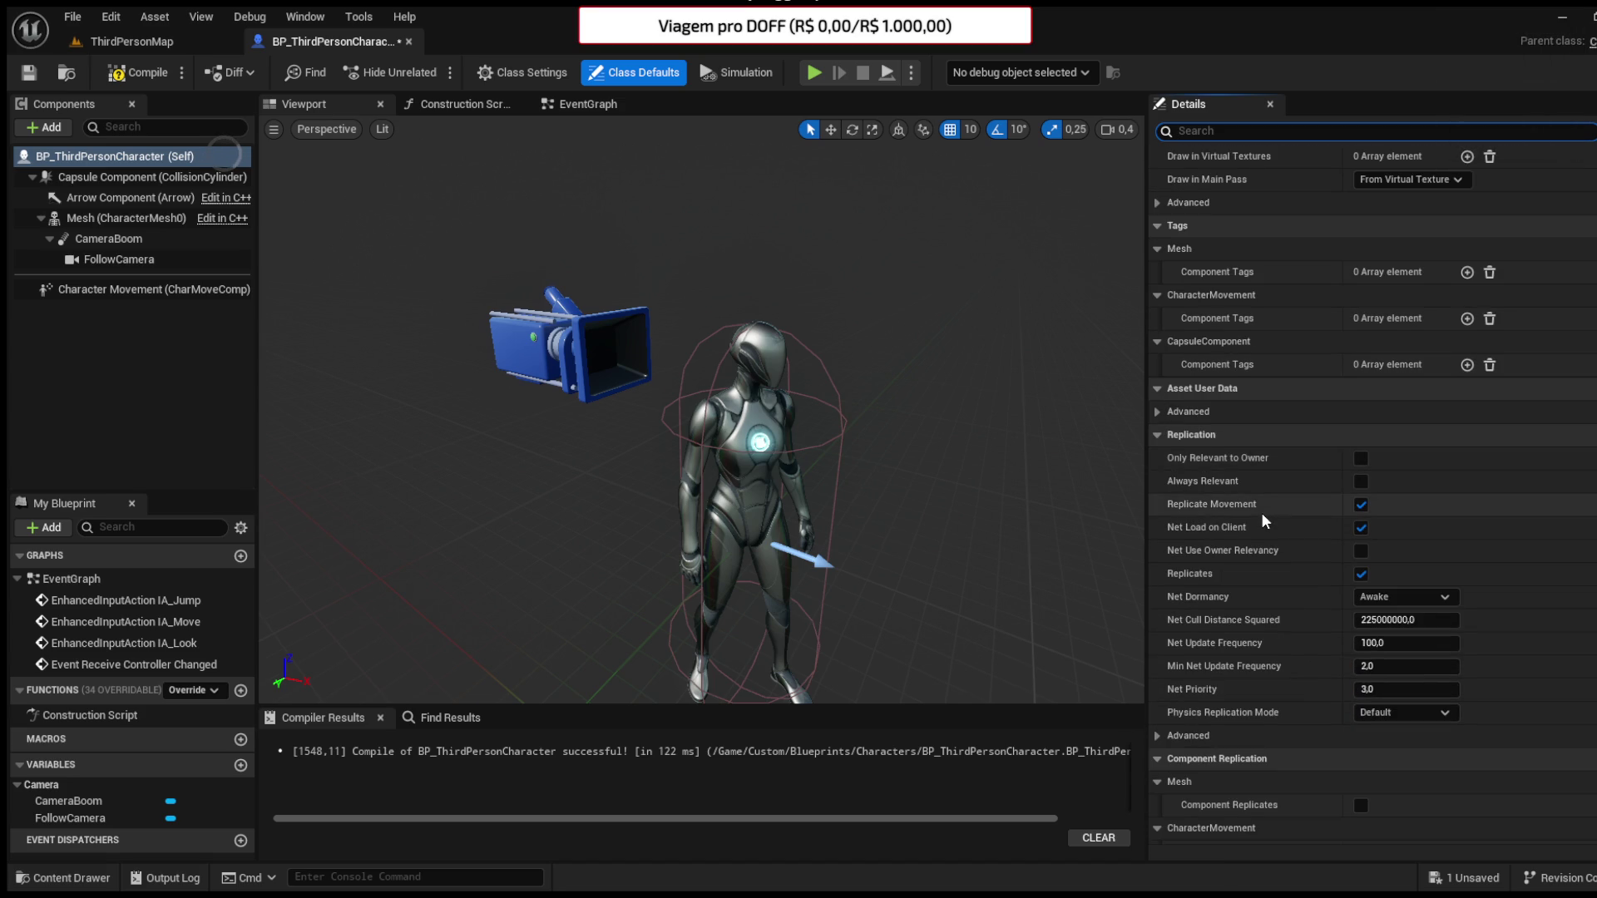
scroll(1261, 512, "down", 10)
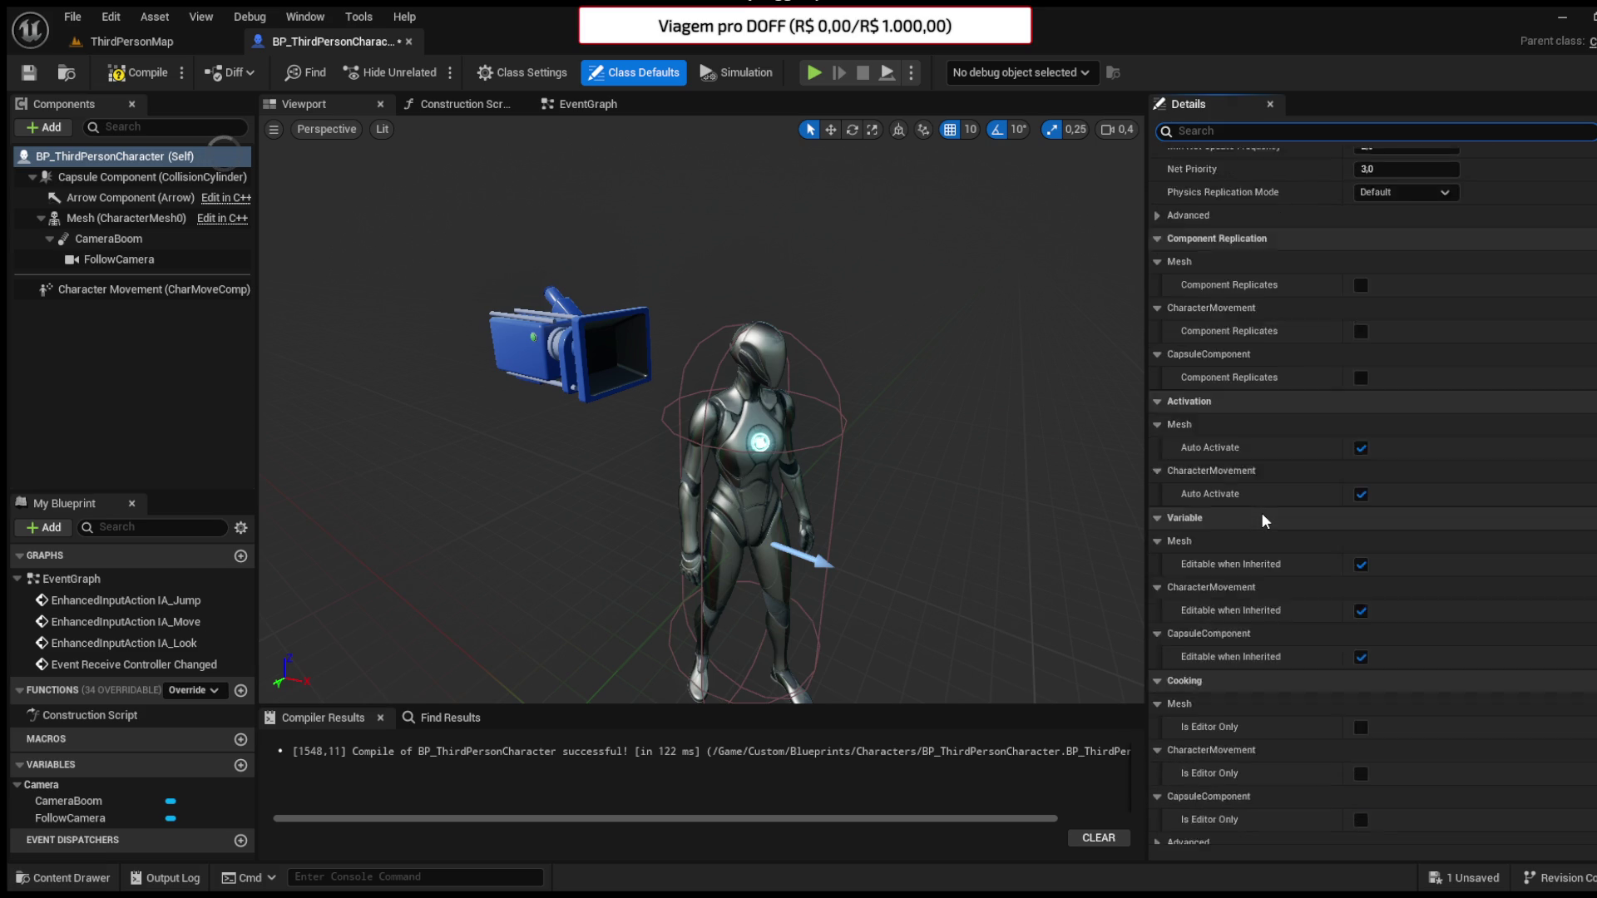
scroll(1261, 512, "down", 15)
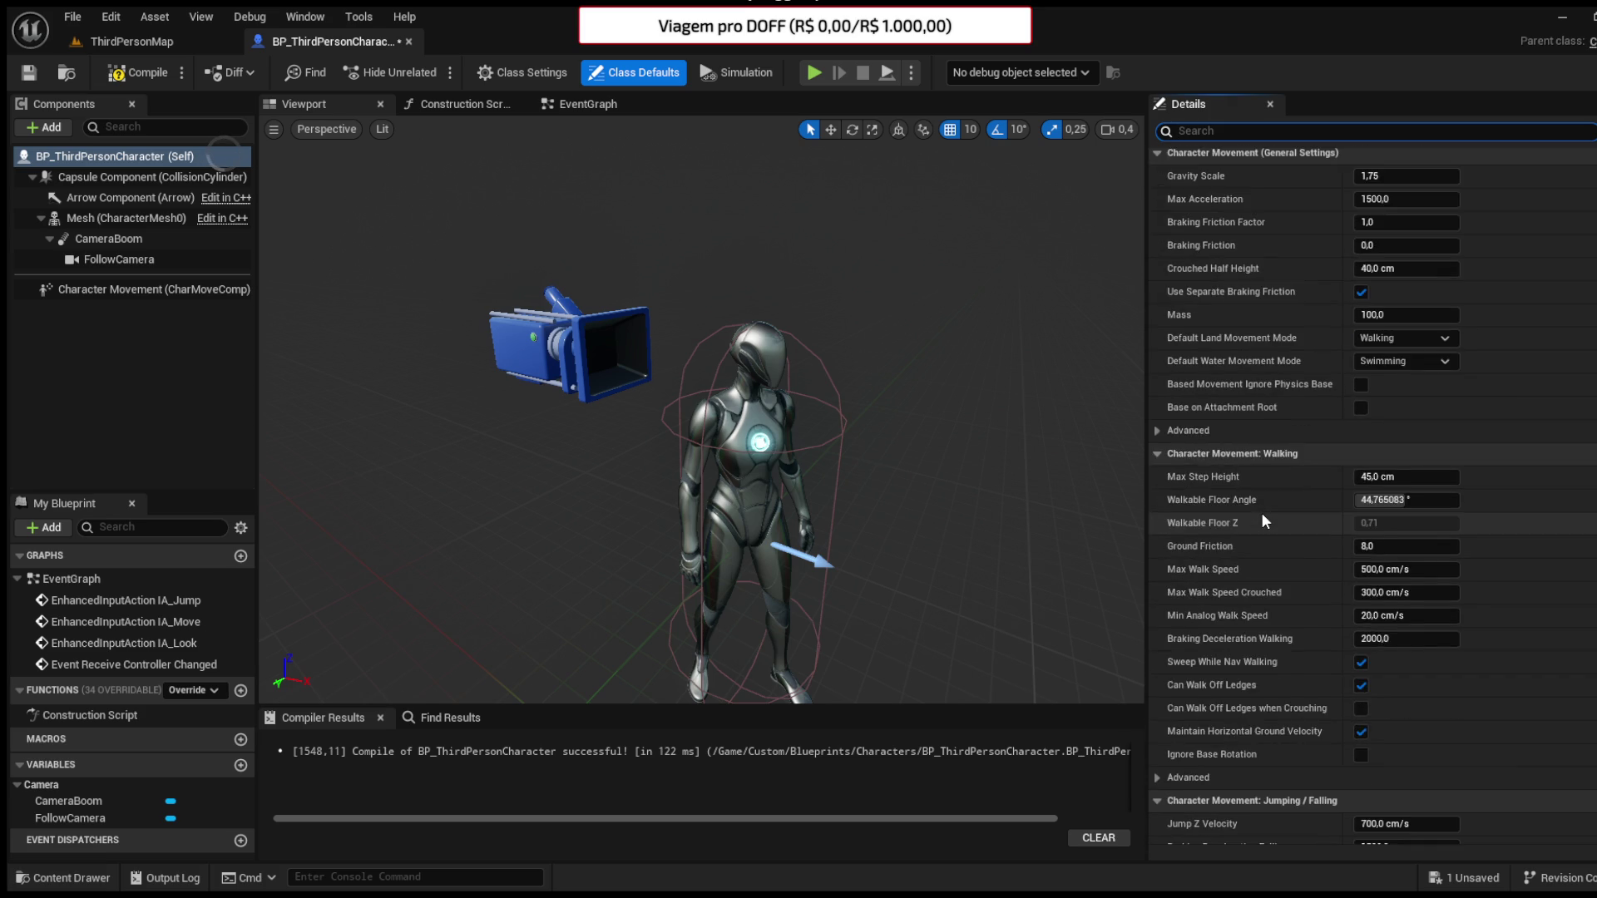
scroll(1261, 513, "down", 10)
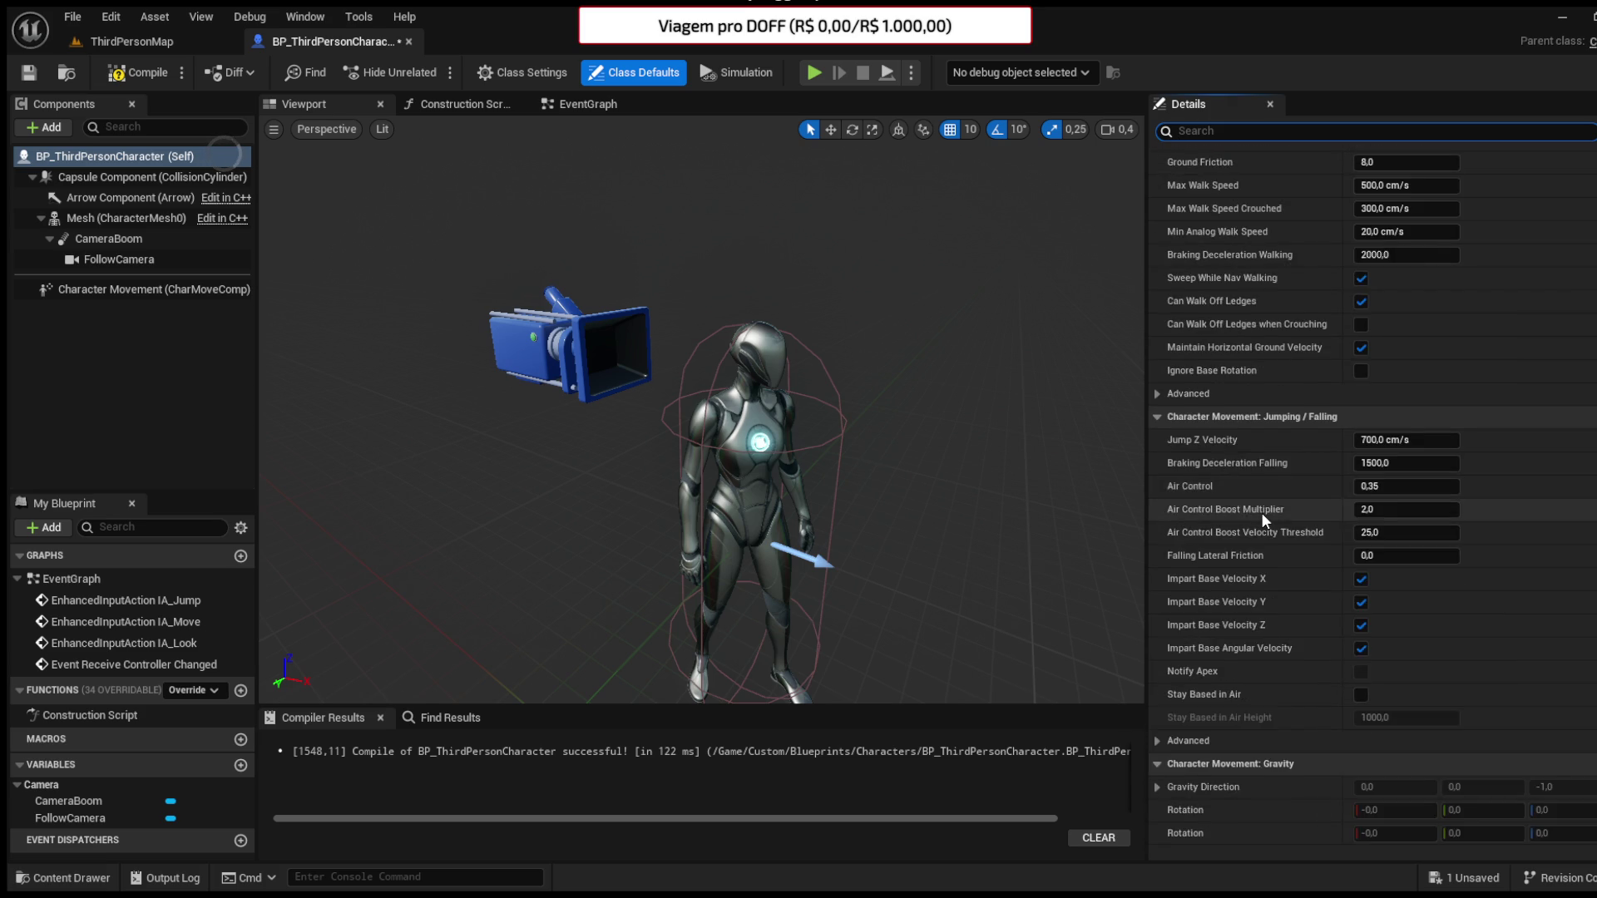
scroll(1261, 513, "down", 15)
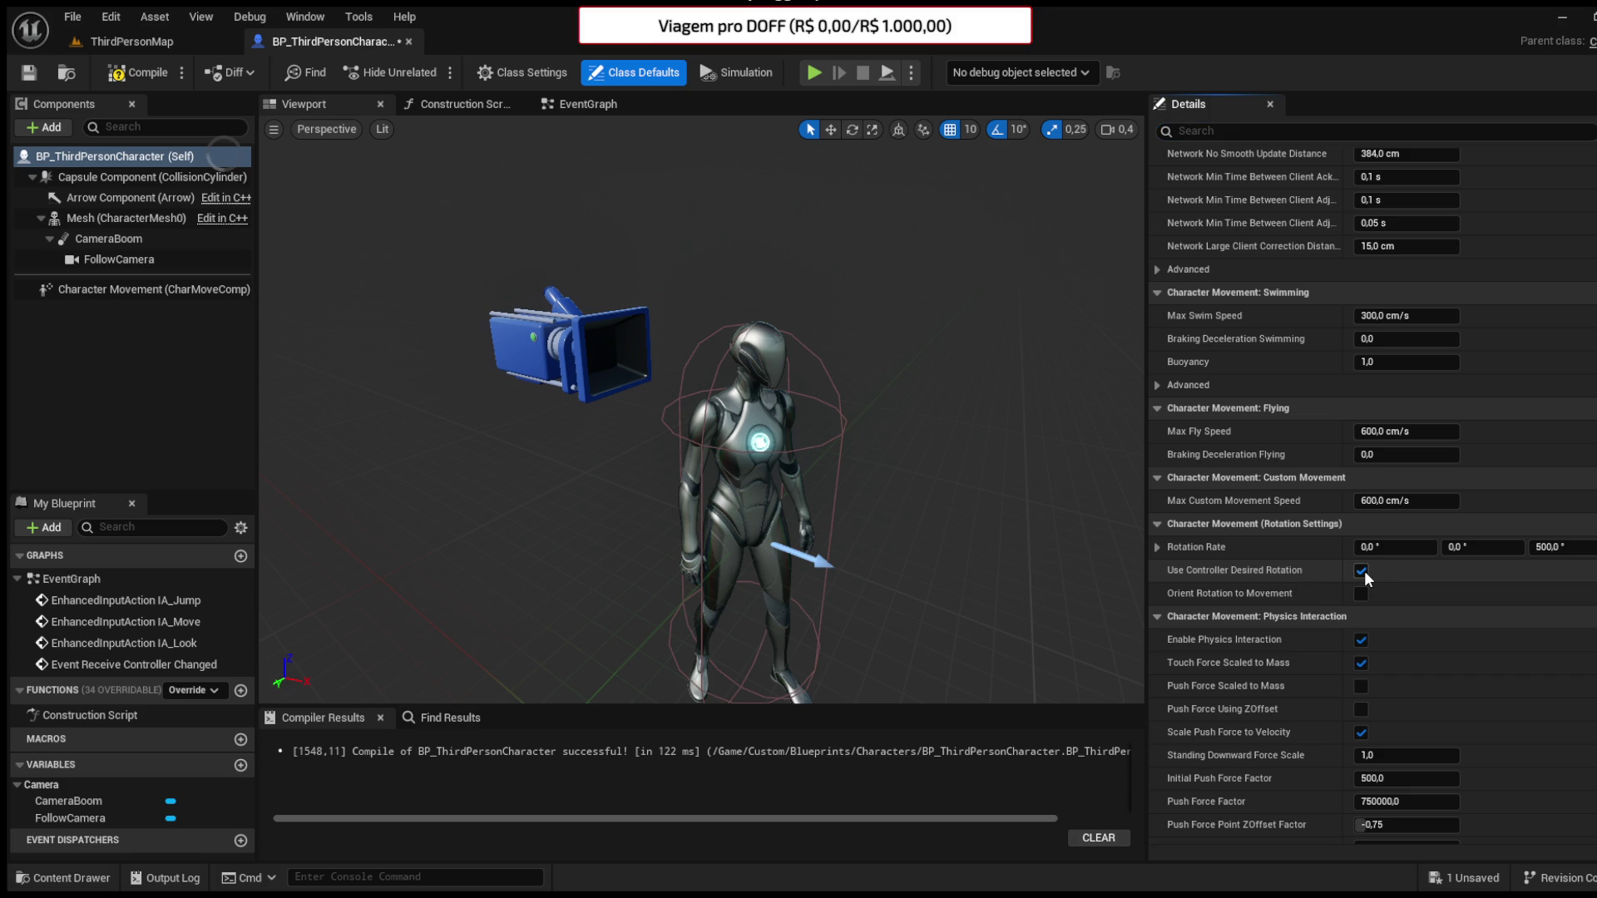
left_click(148, 81)
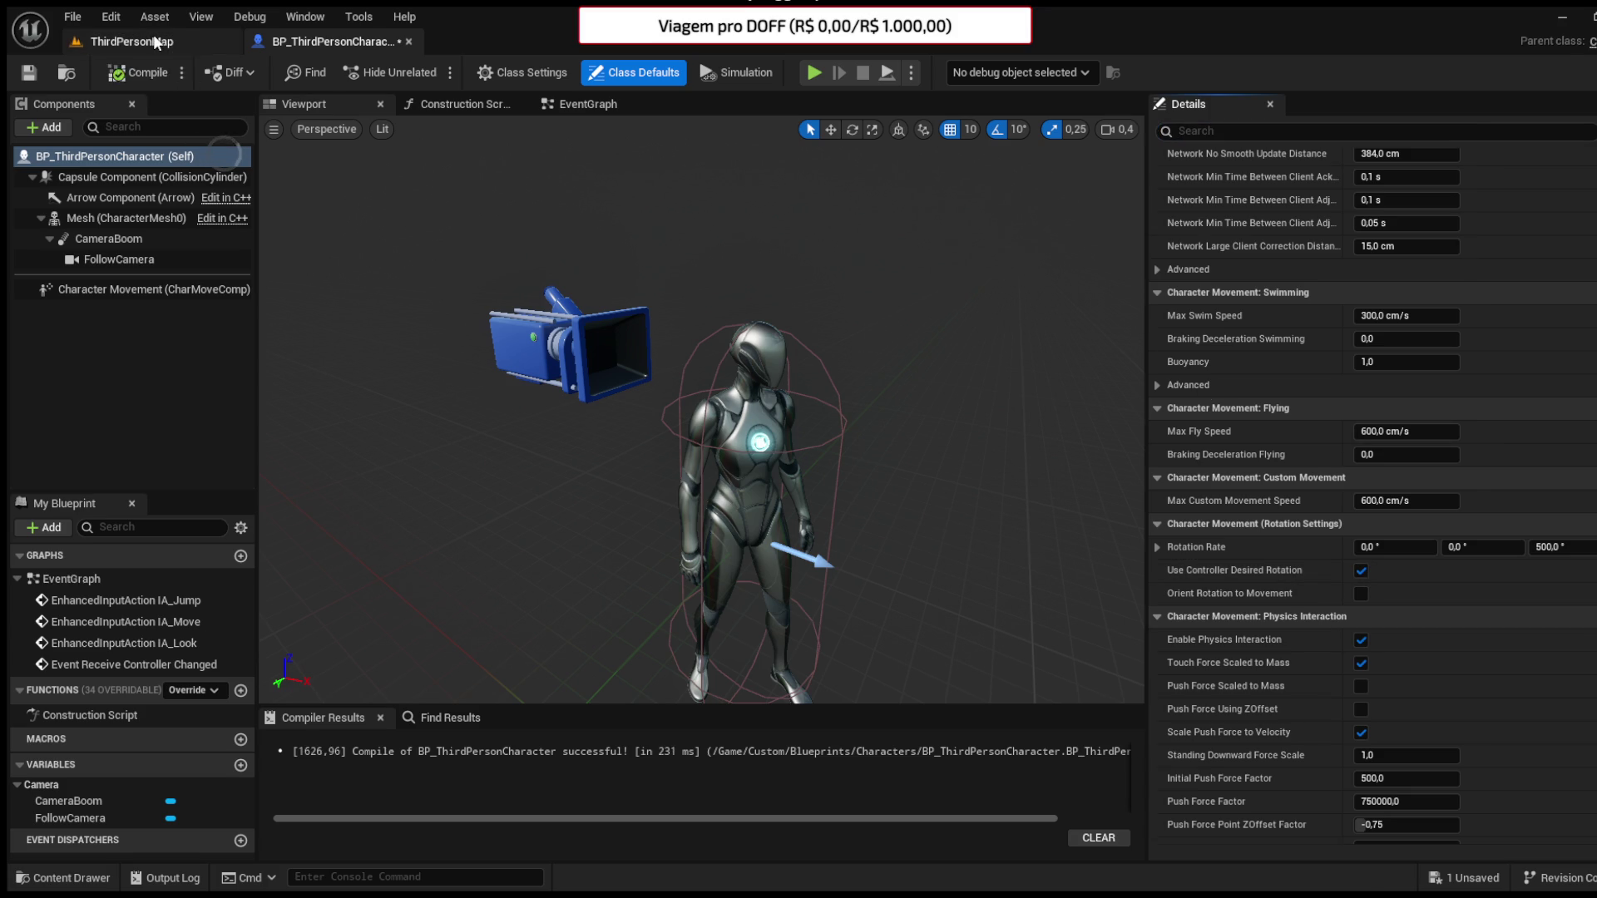
- Play ThirdPersonMap and walk the character toward the walls, ramp and blue cubes
left_click(153, 41)
left_click(431, 73)
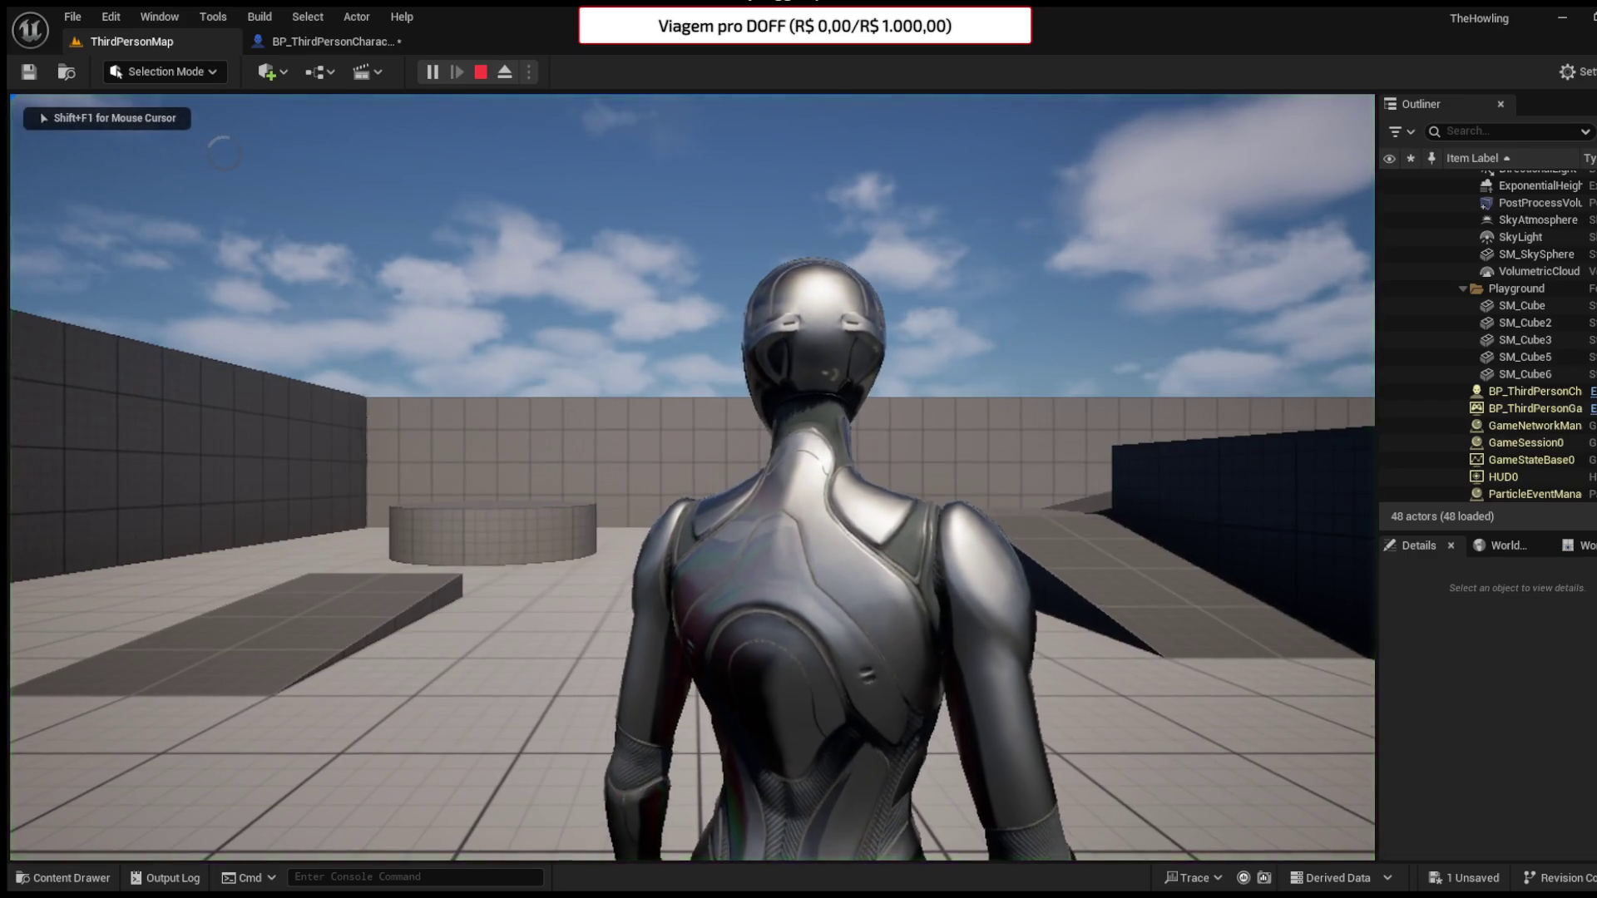
key("w")
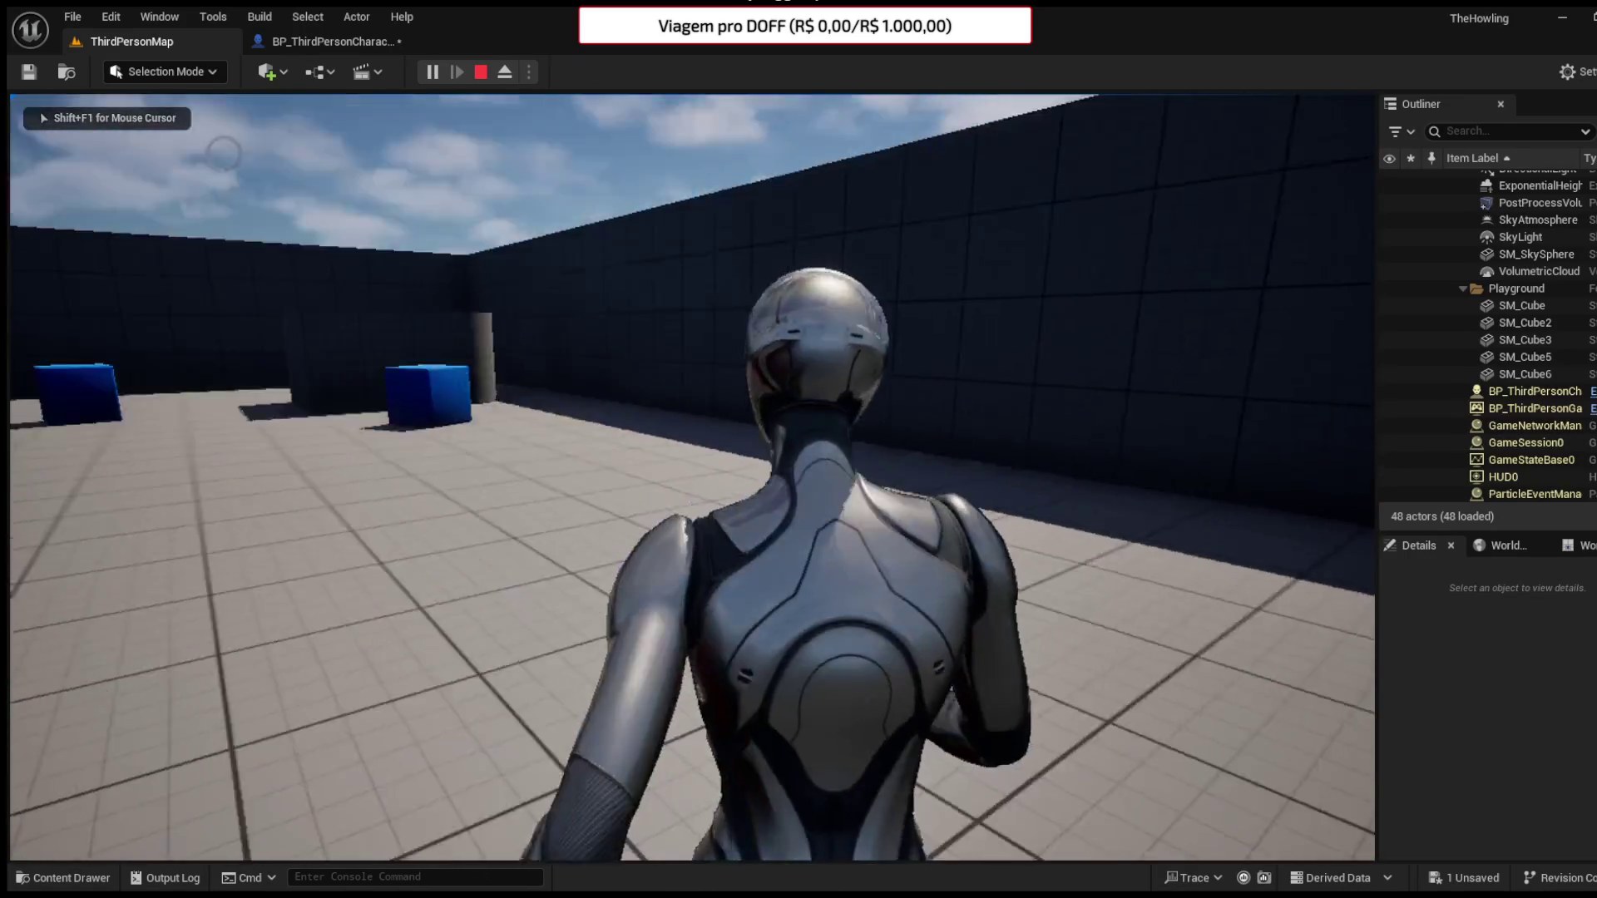
key("w")
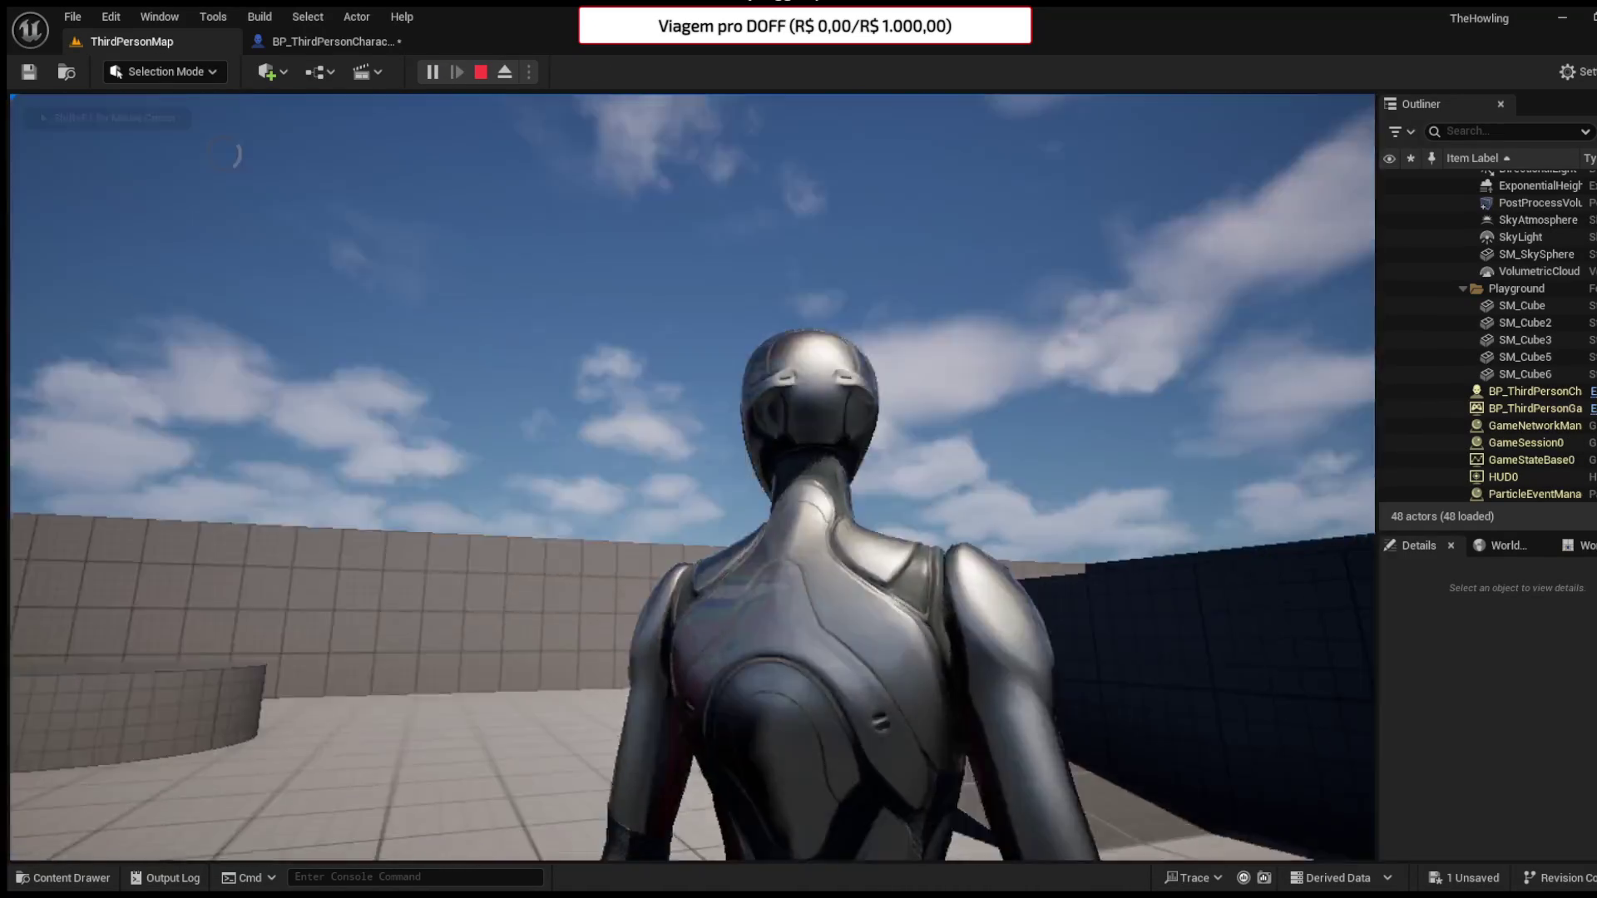
key("w")
key("w")
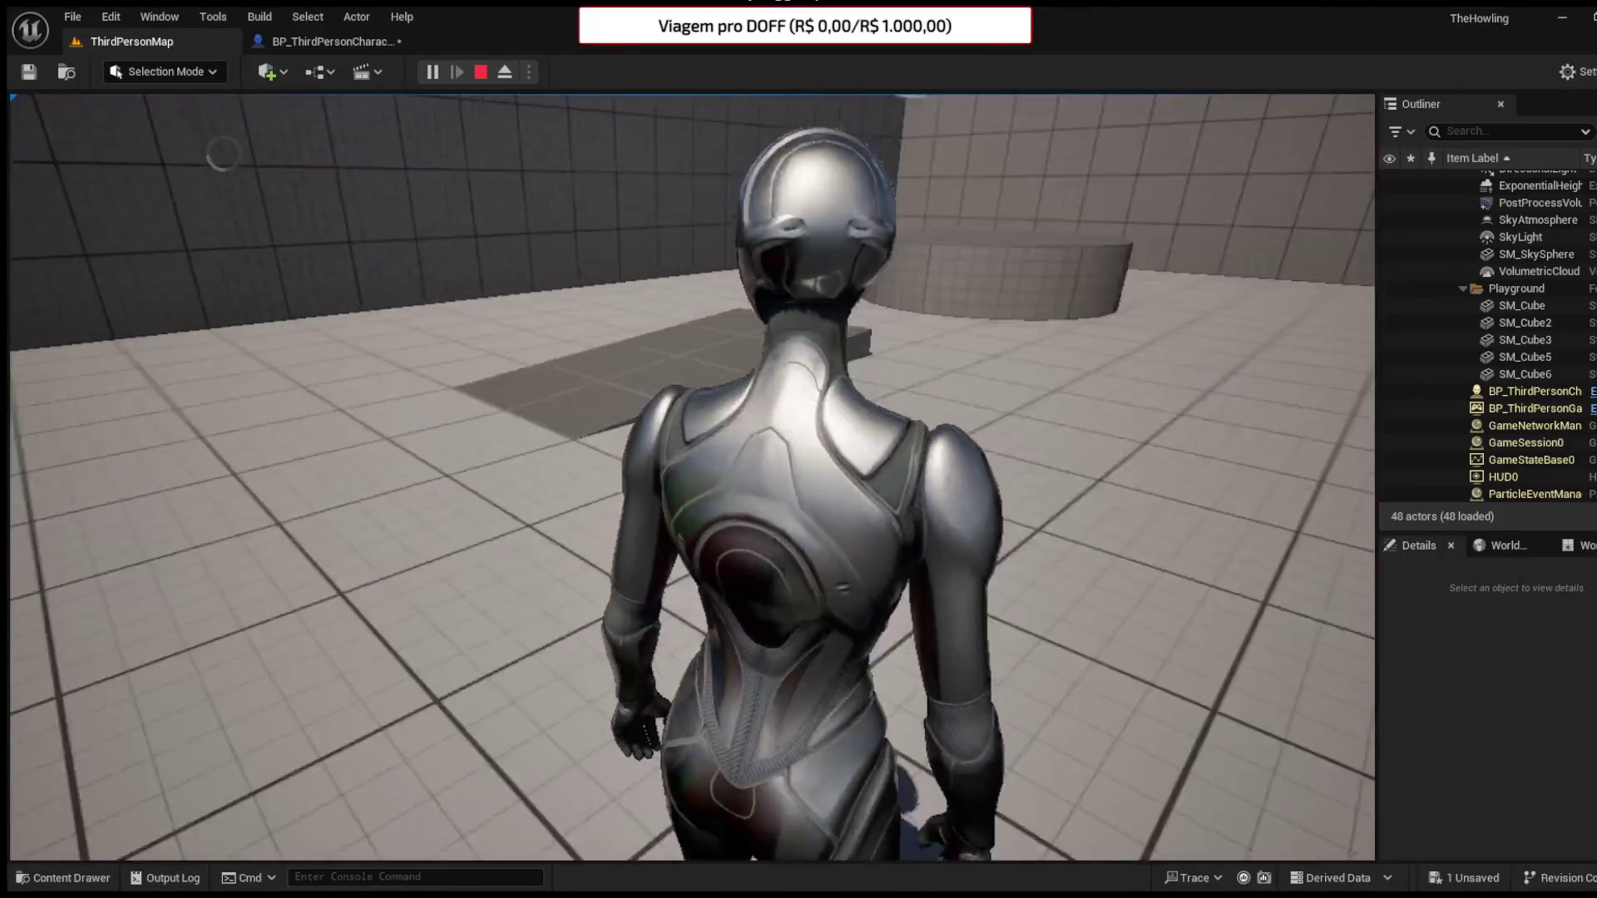
key("w")
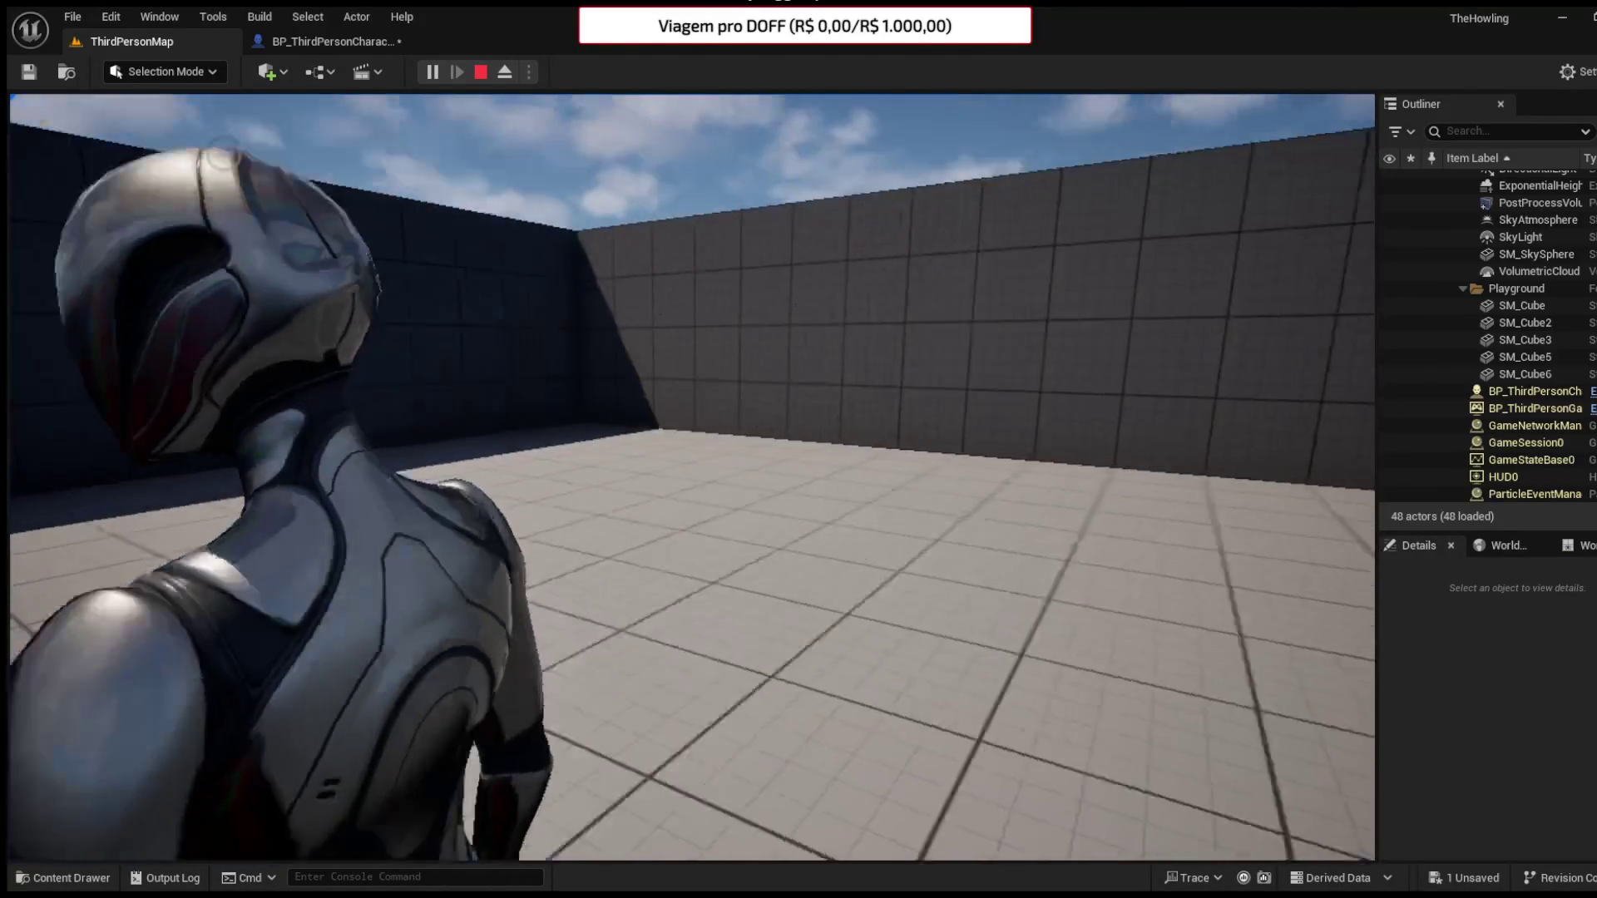
key("w")
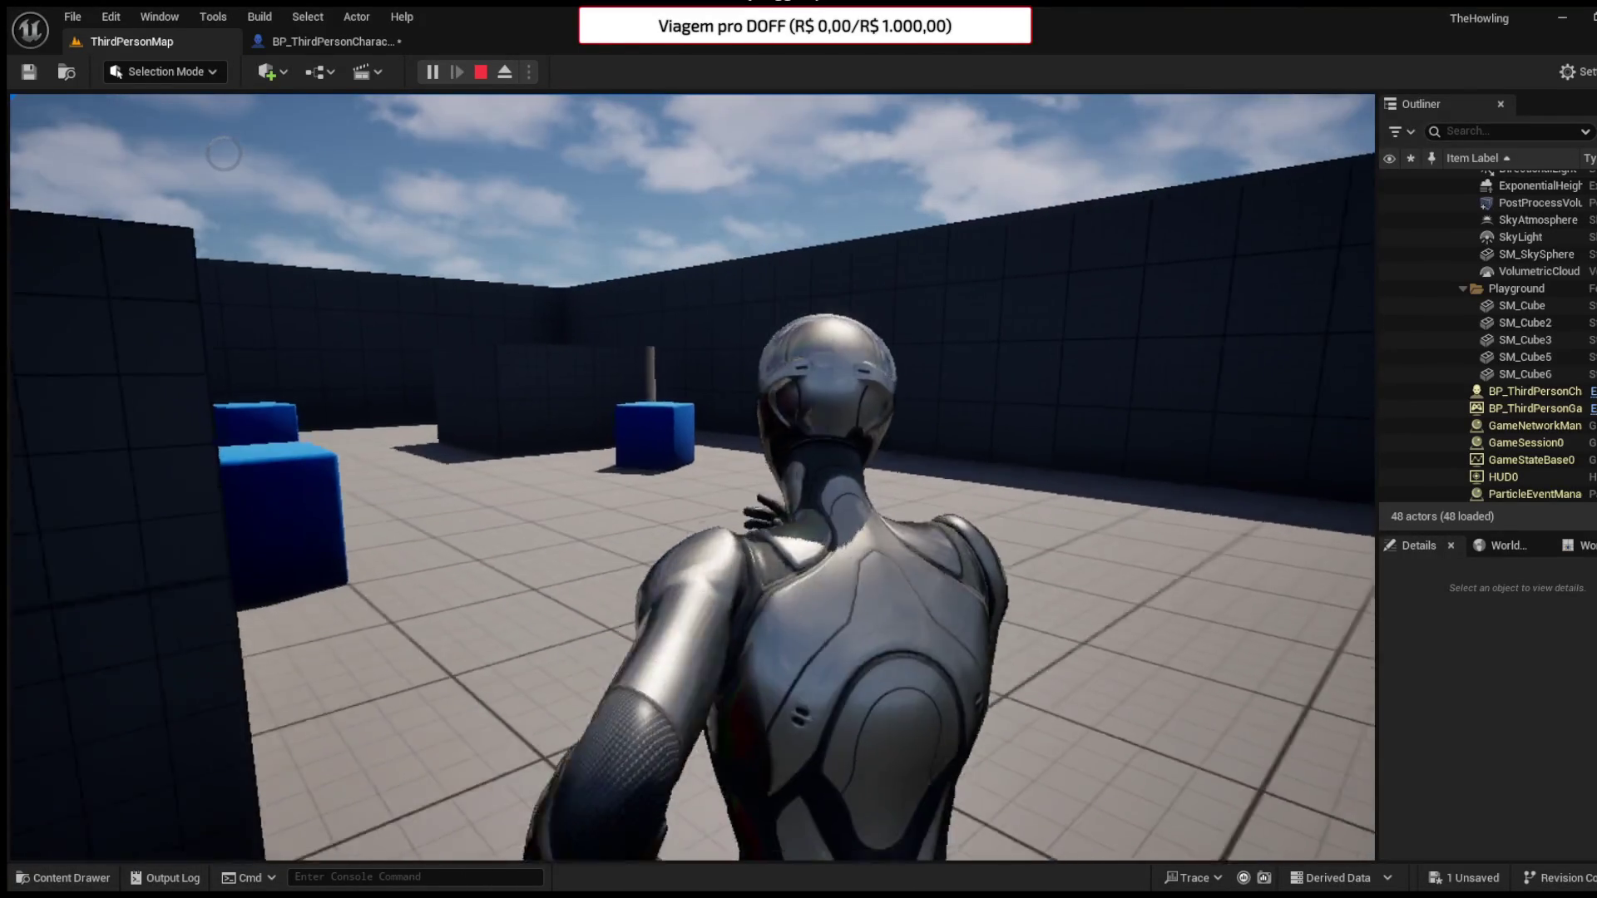
- Keep running toward the ledge and open area, then end the play test
key("w")
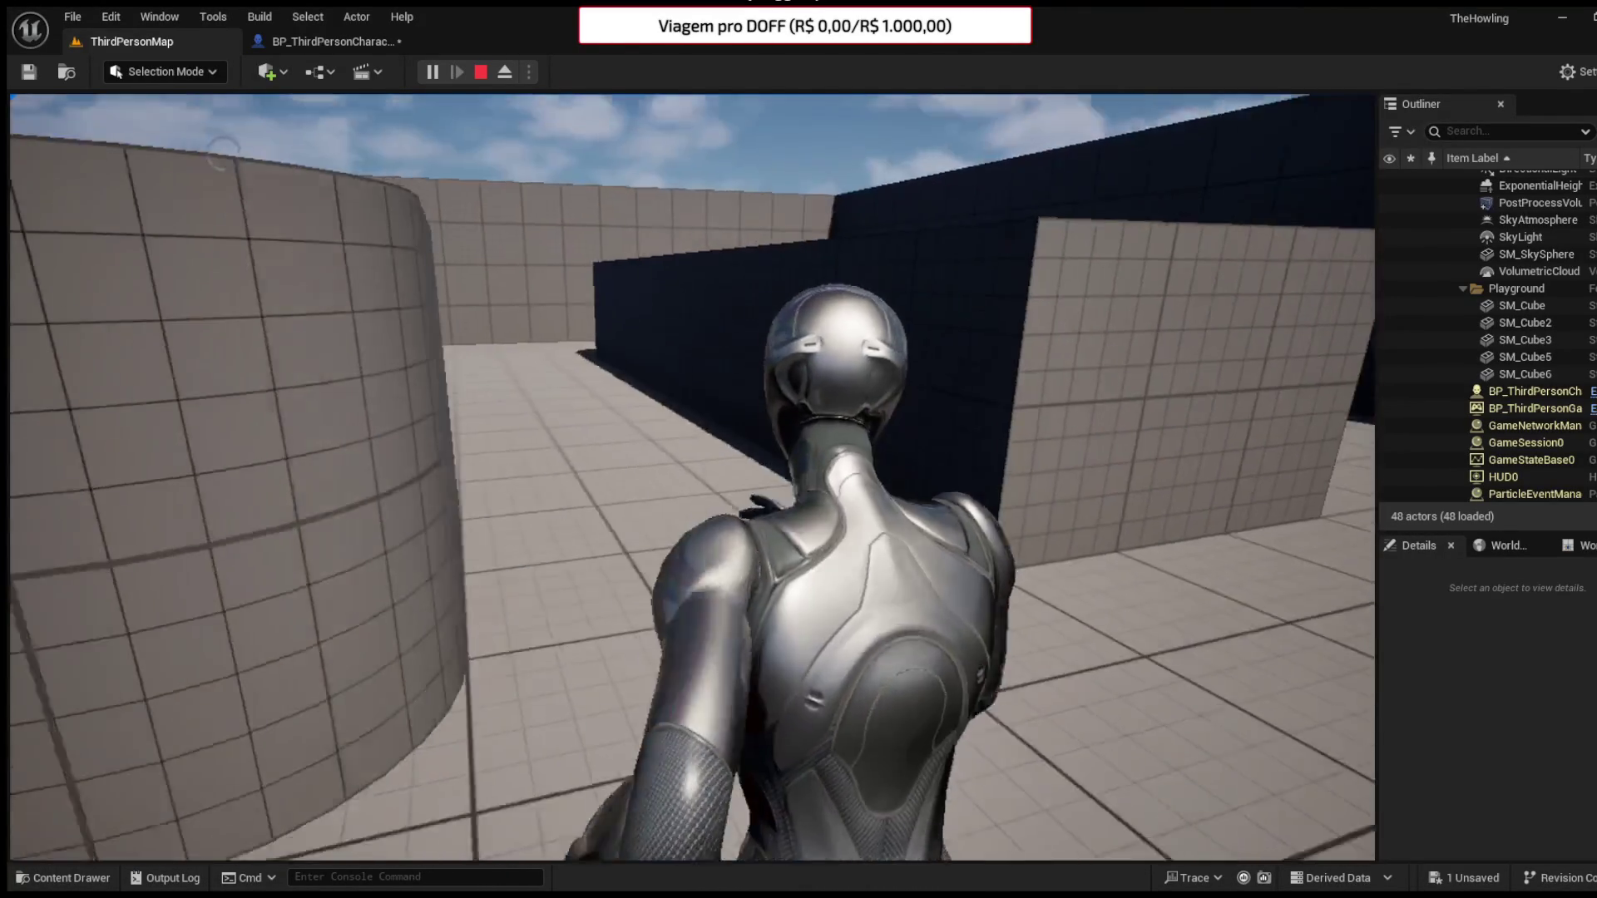
key("w")
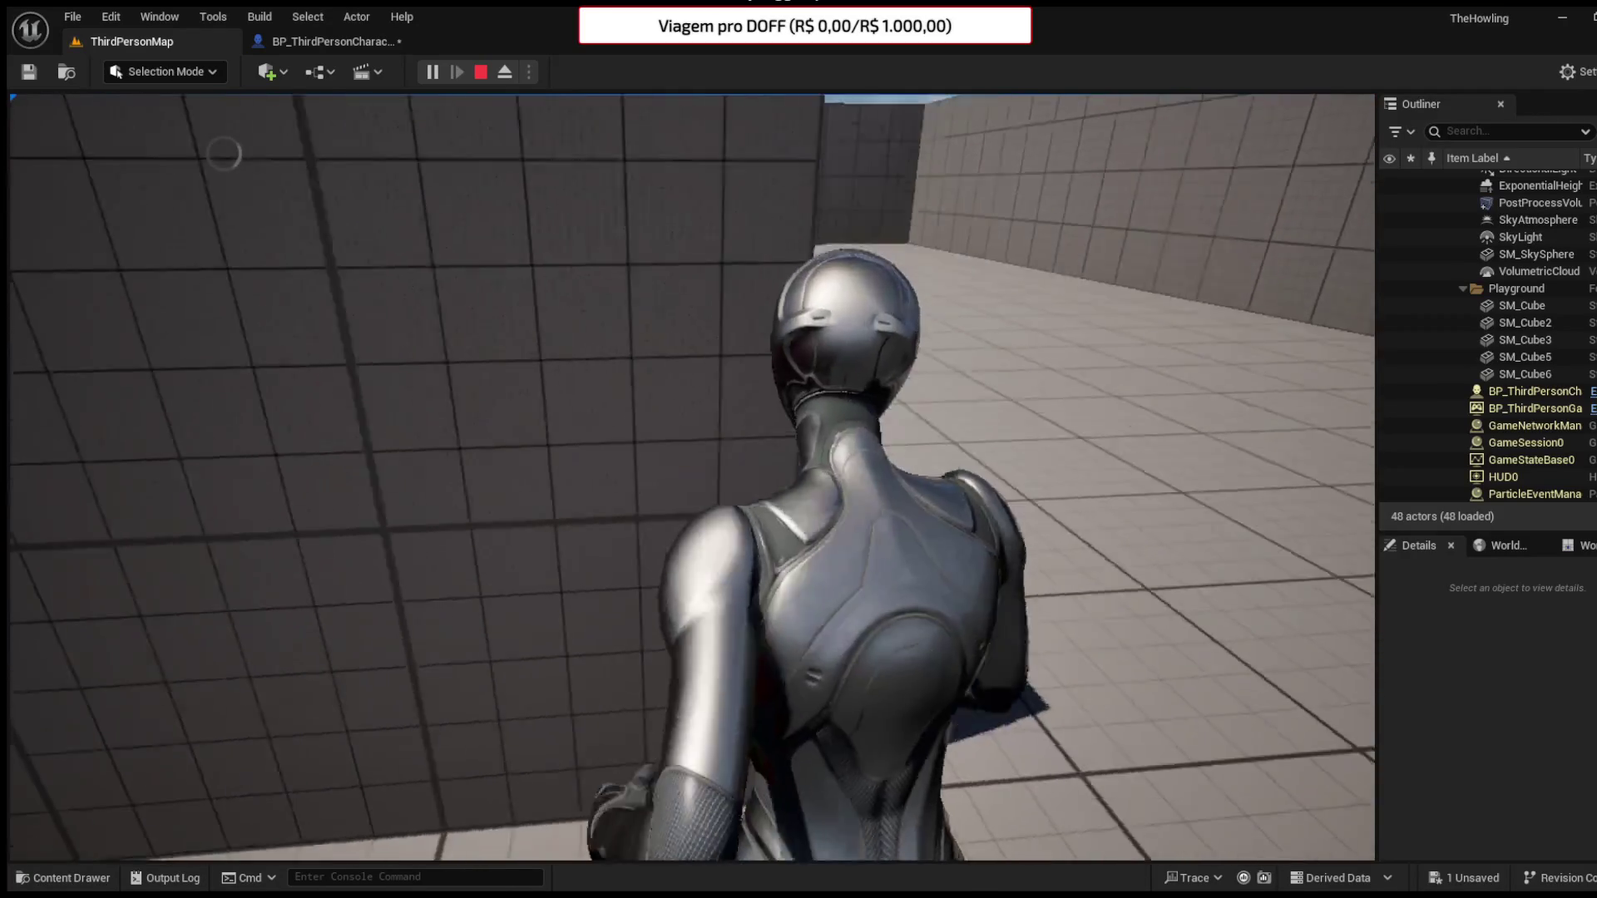
key("w")
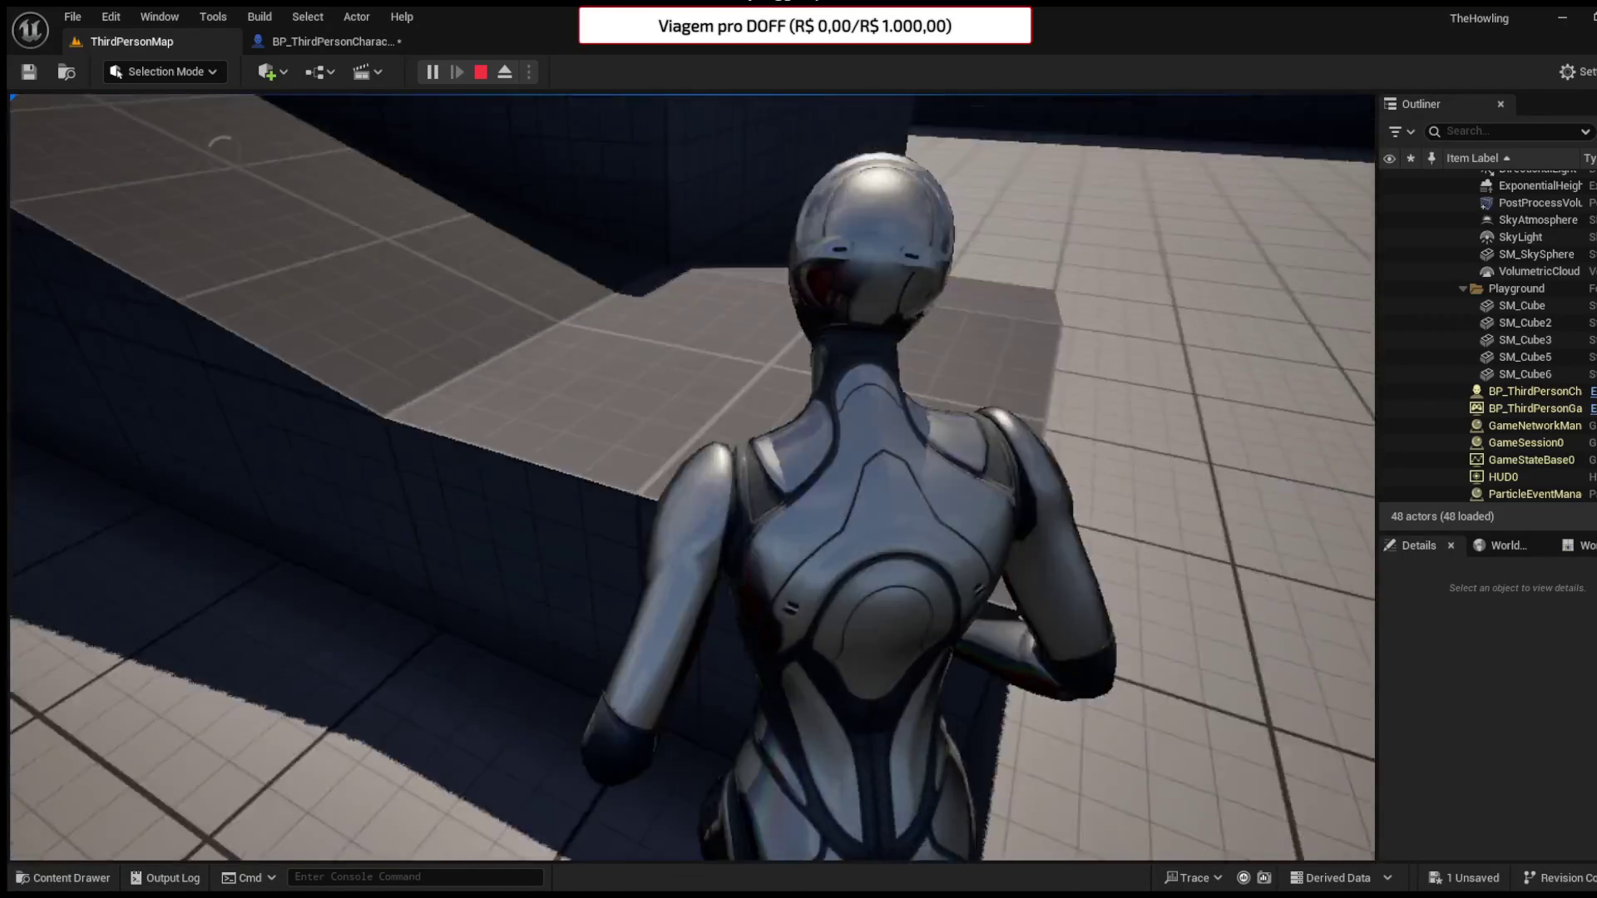
key("w")
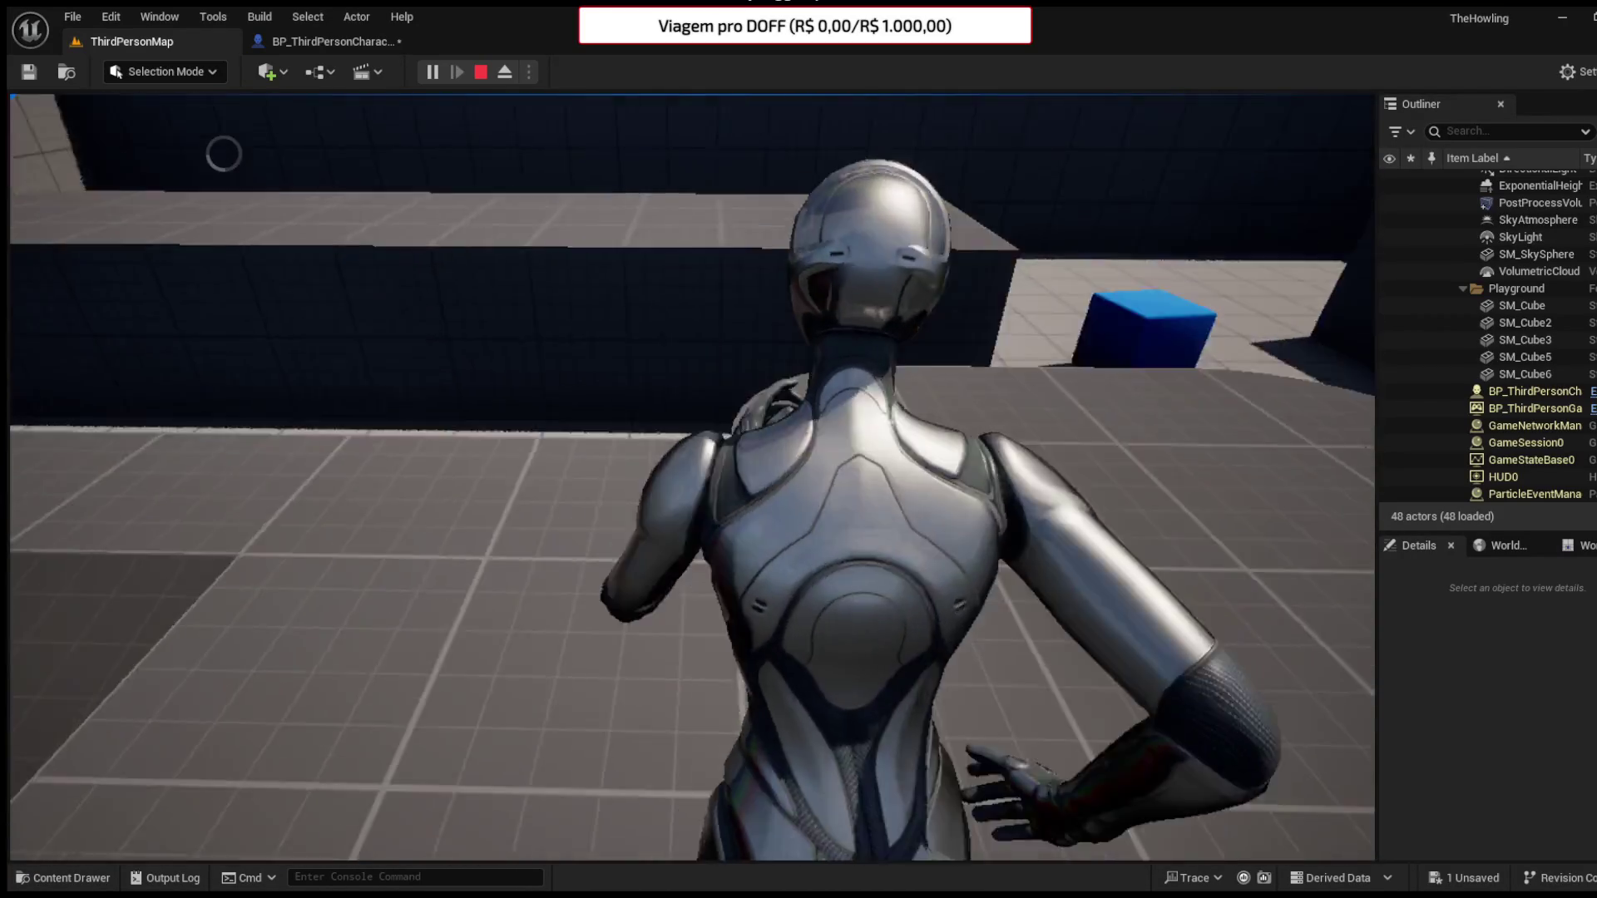
key("w")
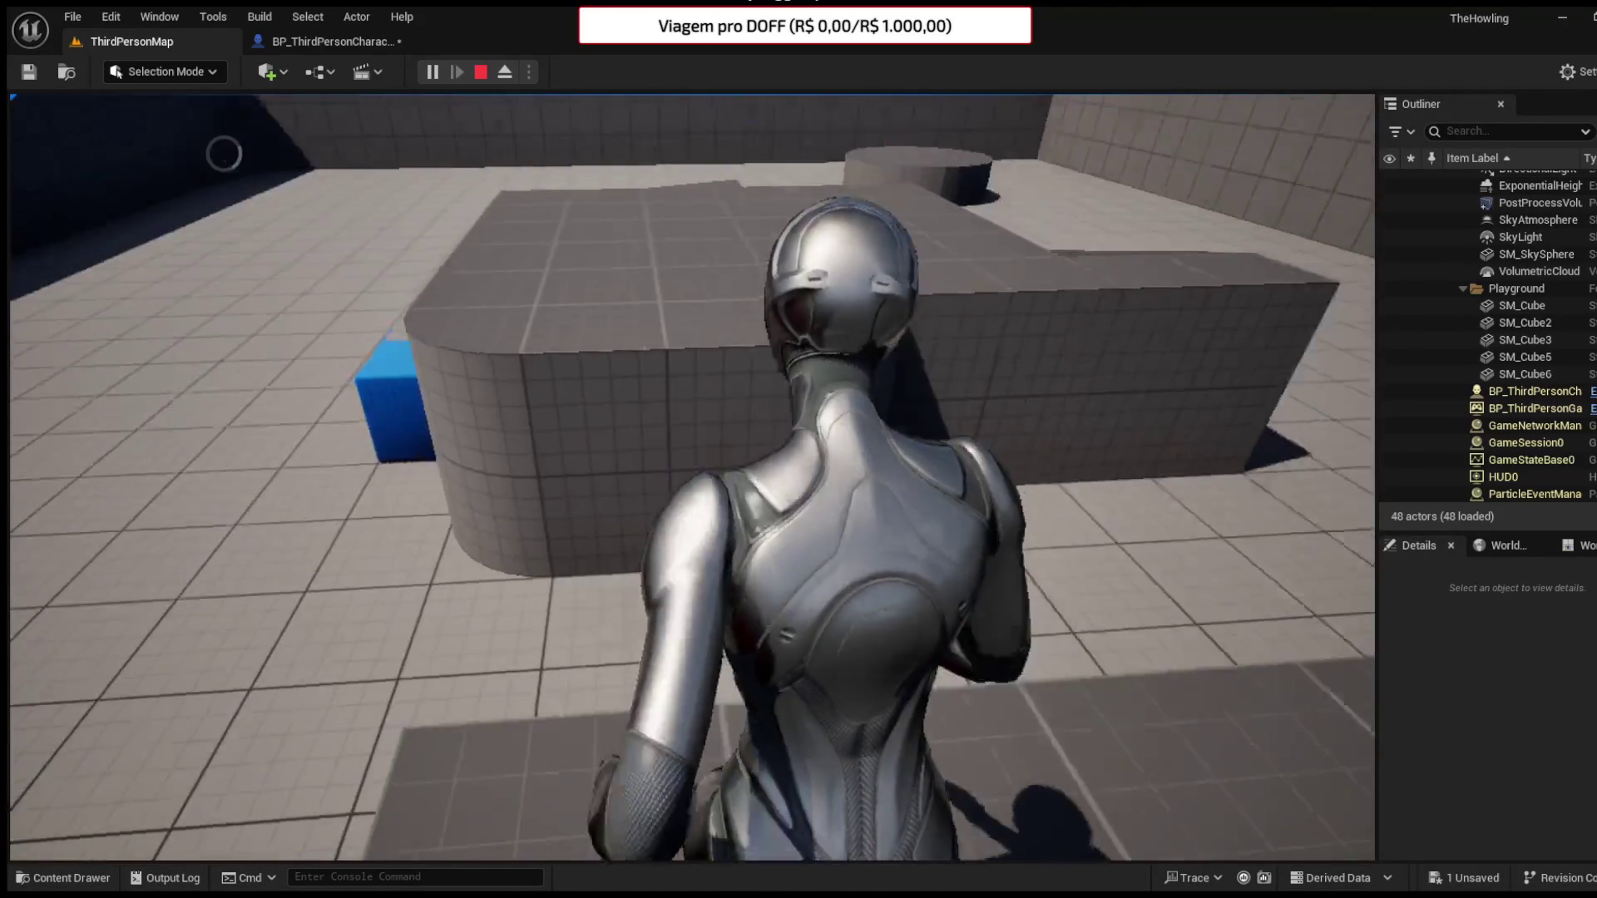
key("w")
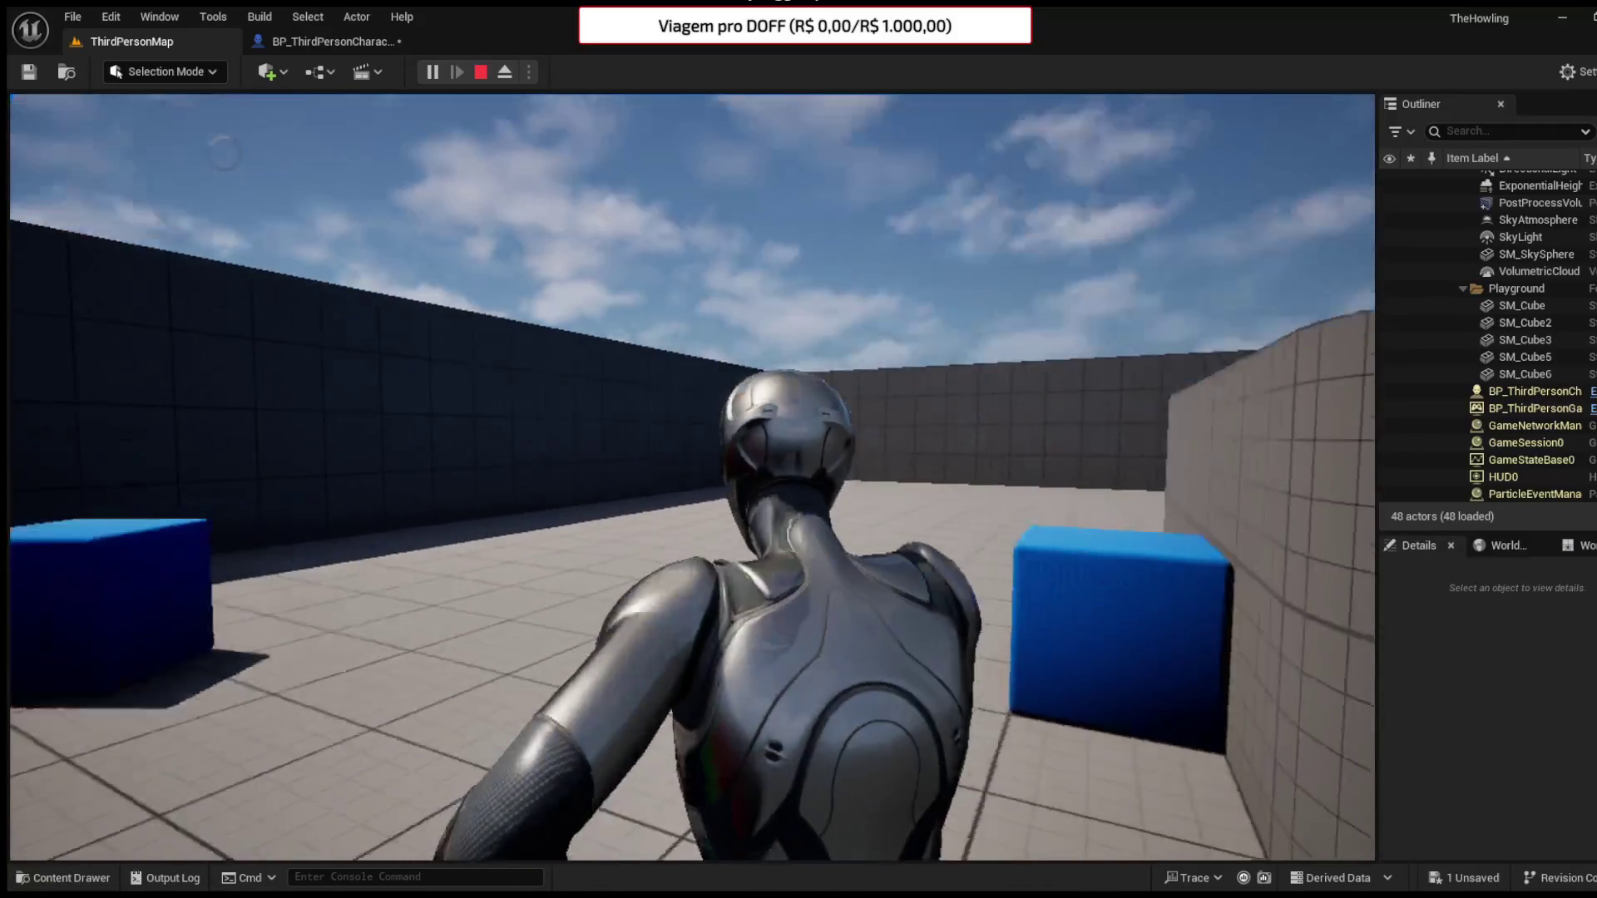
key("Escape")
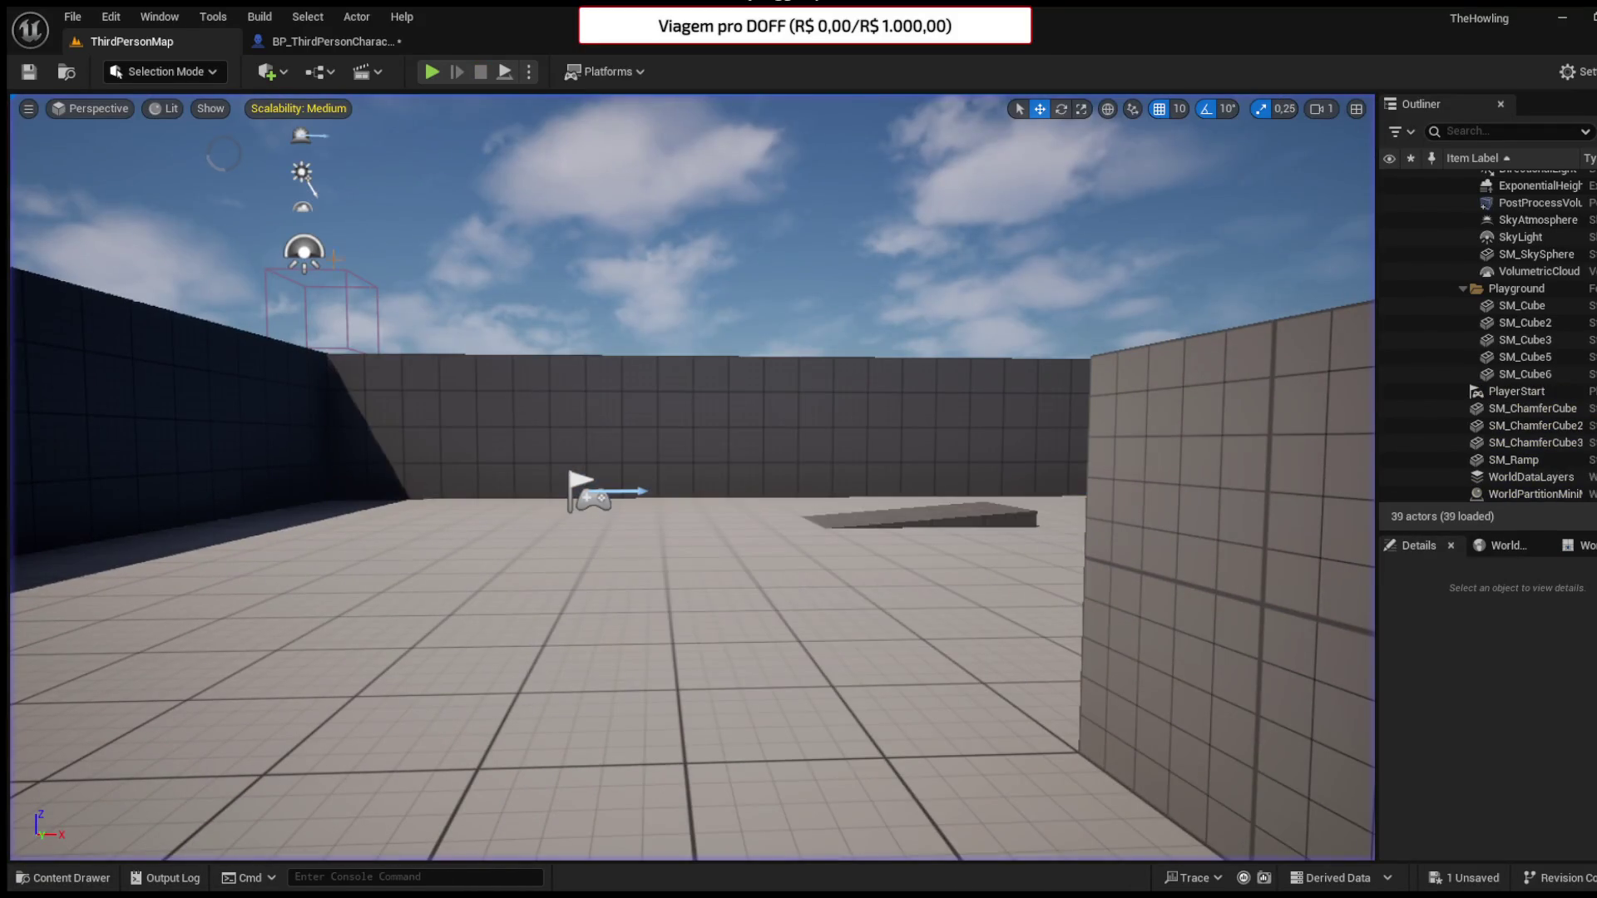
- Inspect the character mesh in BP_ThirdPersonCharacter and run a brief play test
left_click(304, 48)
left_click(766, 500)
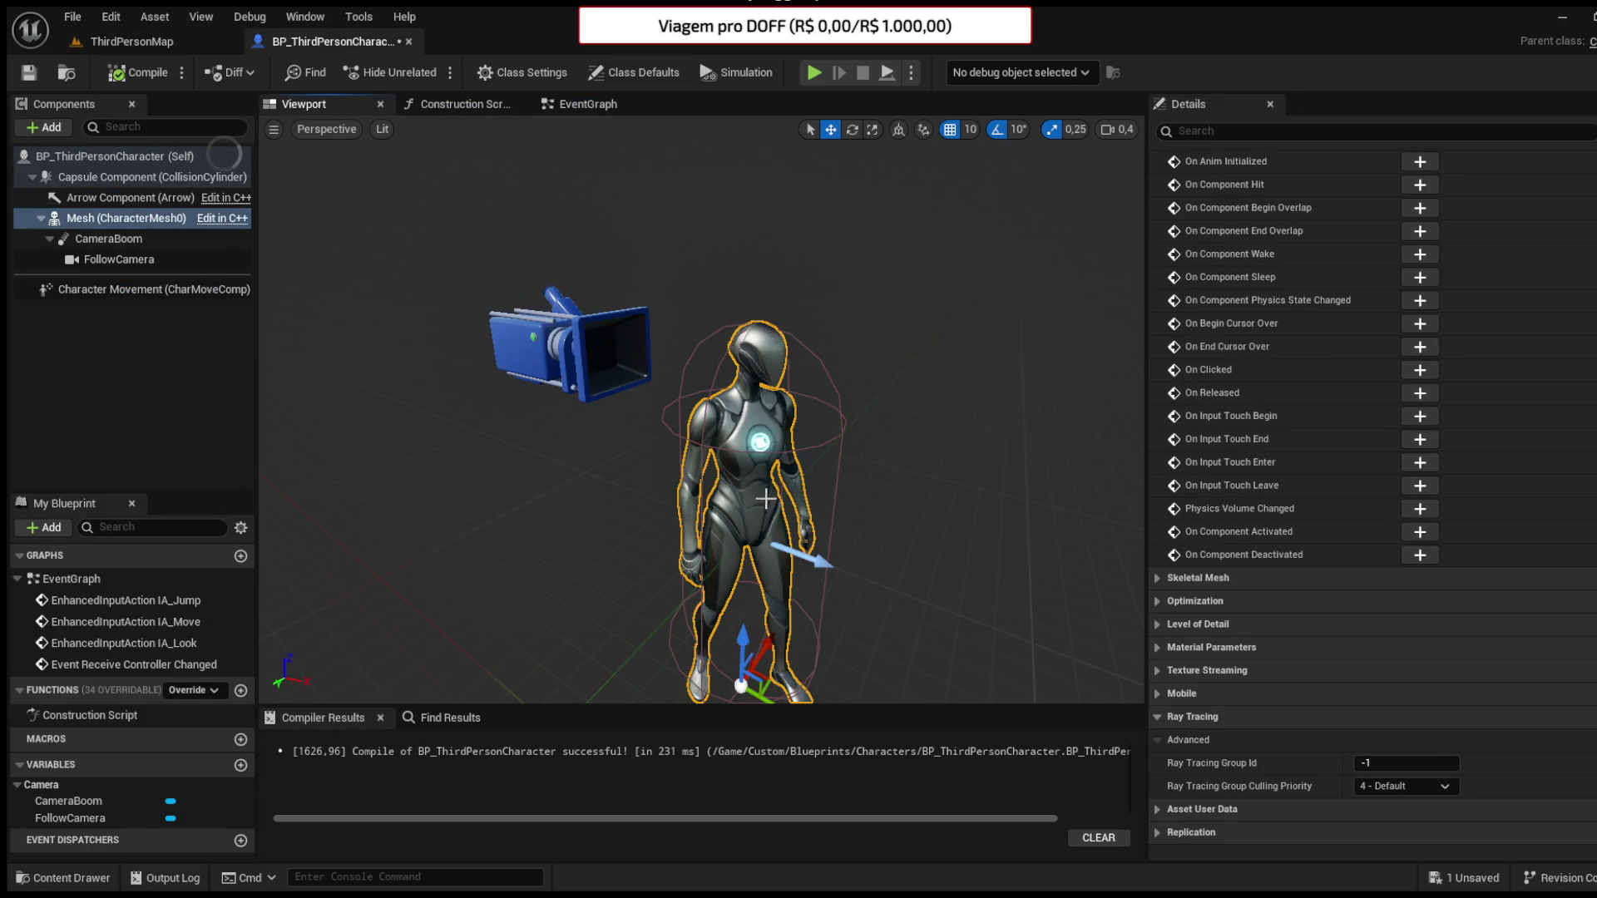
mouse_move(776, 582)
left_mouse_down()
mouse_move(776, 637)
mouse_move(732, 613)
left_mouse_up()
key("alt+p")
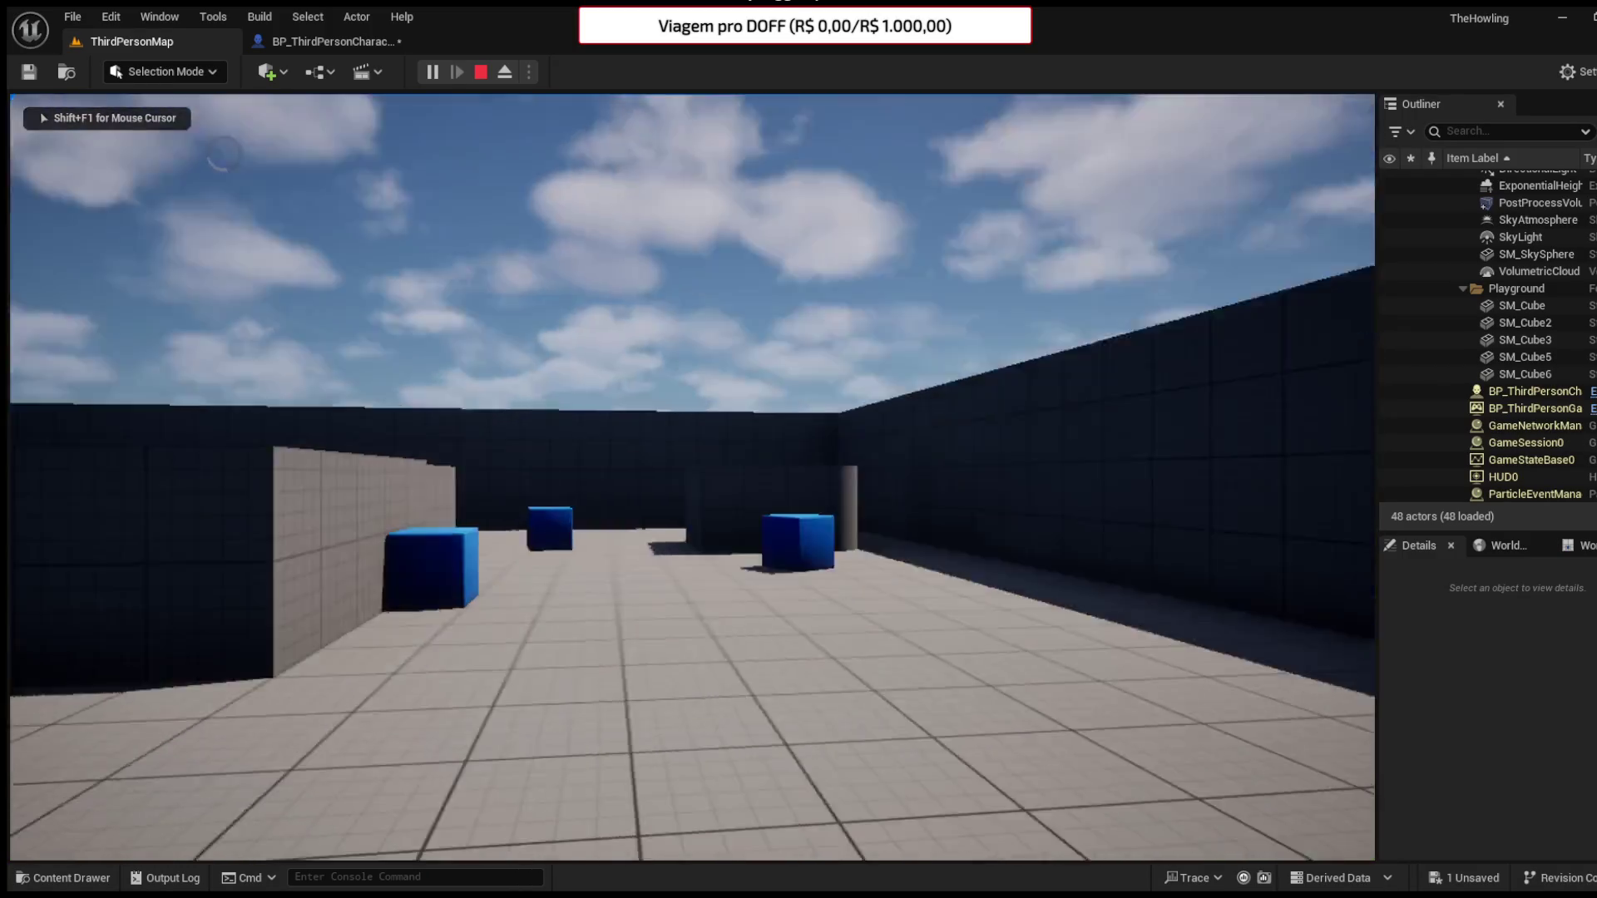
key("Escape")
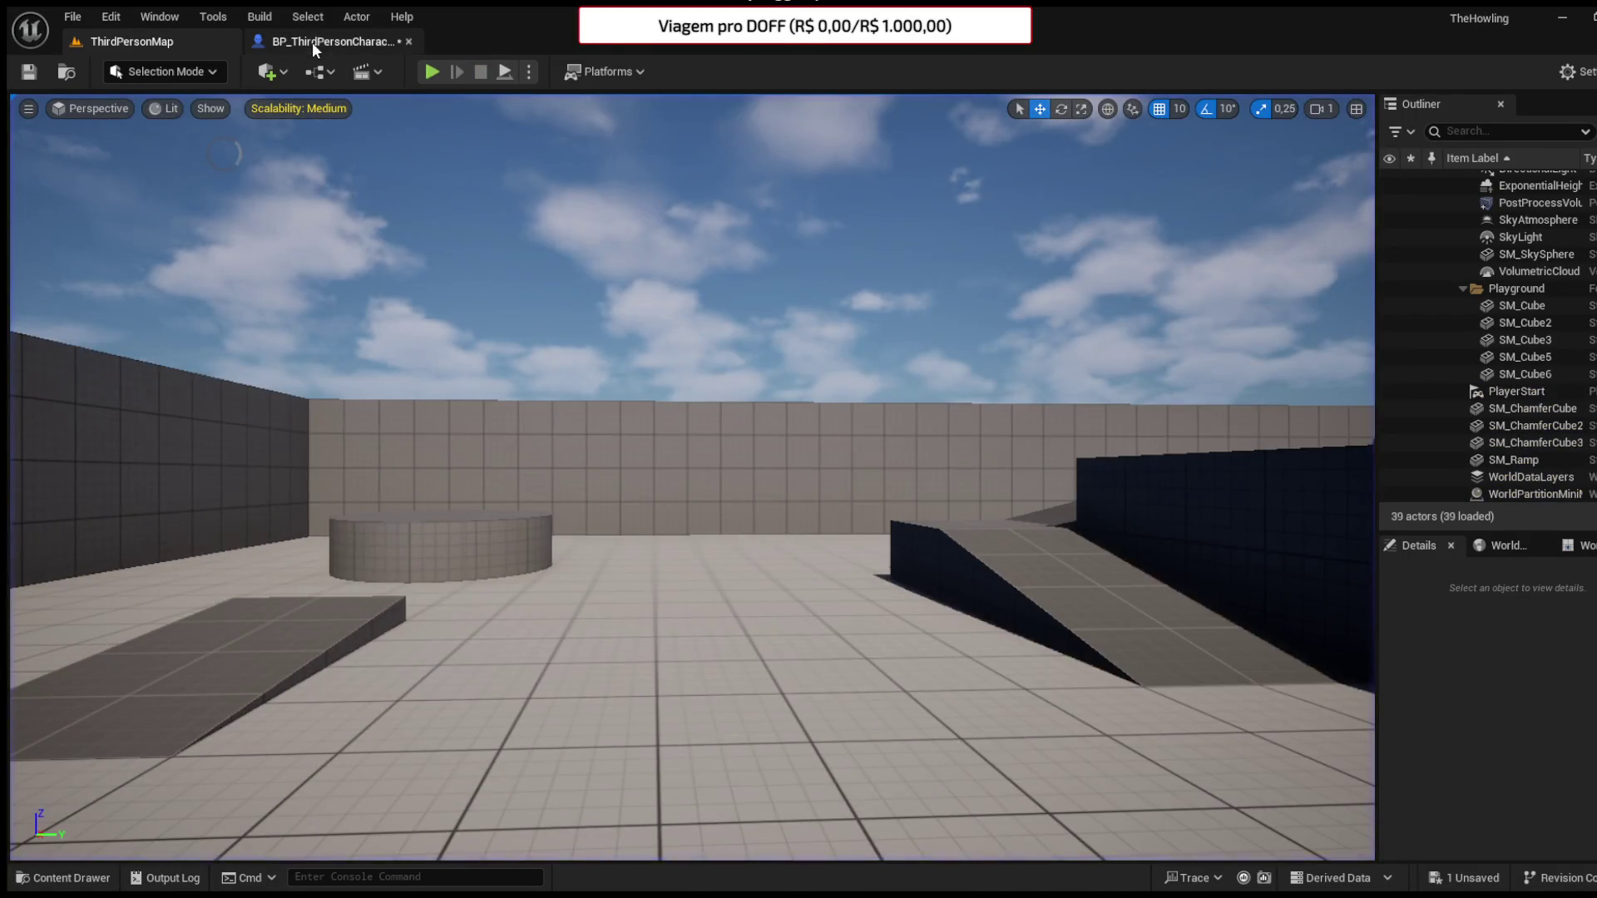
left_click(312, 41)
- Restore CameraBoom, reattach FollowCamera under it, and set Target Arm Length to 10
key("ctrl+z")
key("ctrl+z")
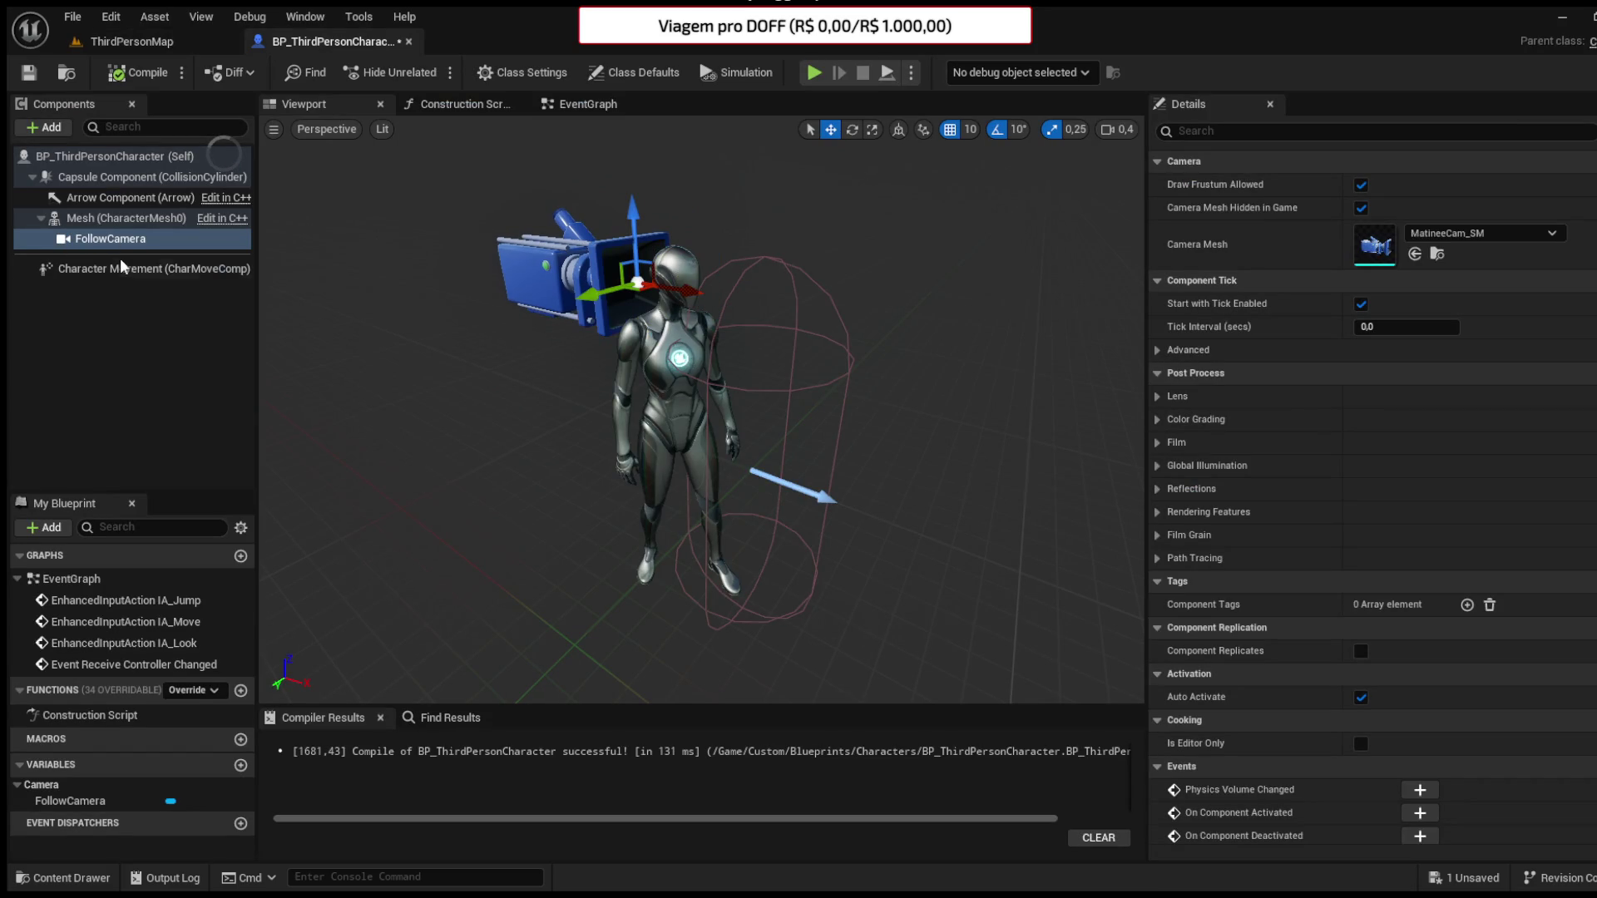
left_click_drag(111, 256, 111, 257)
left_click(93, 238)
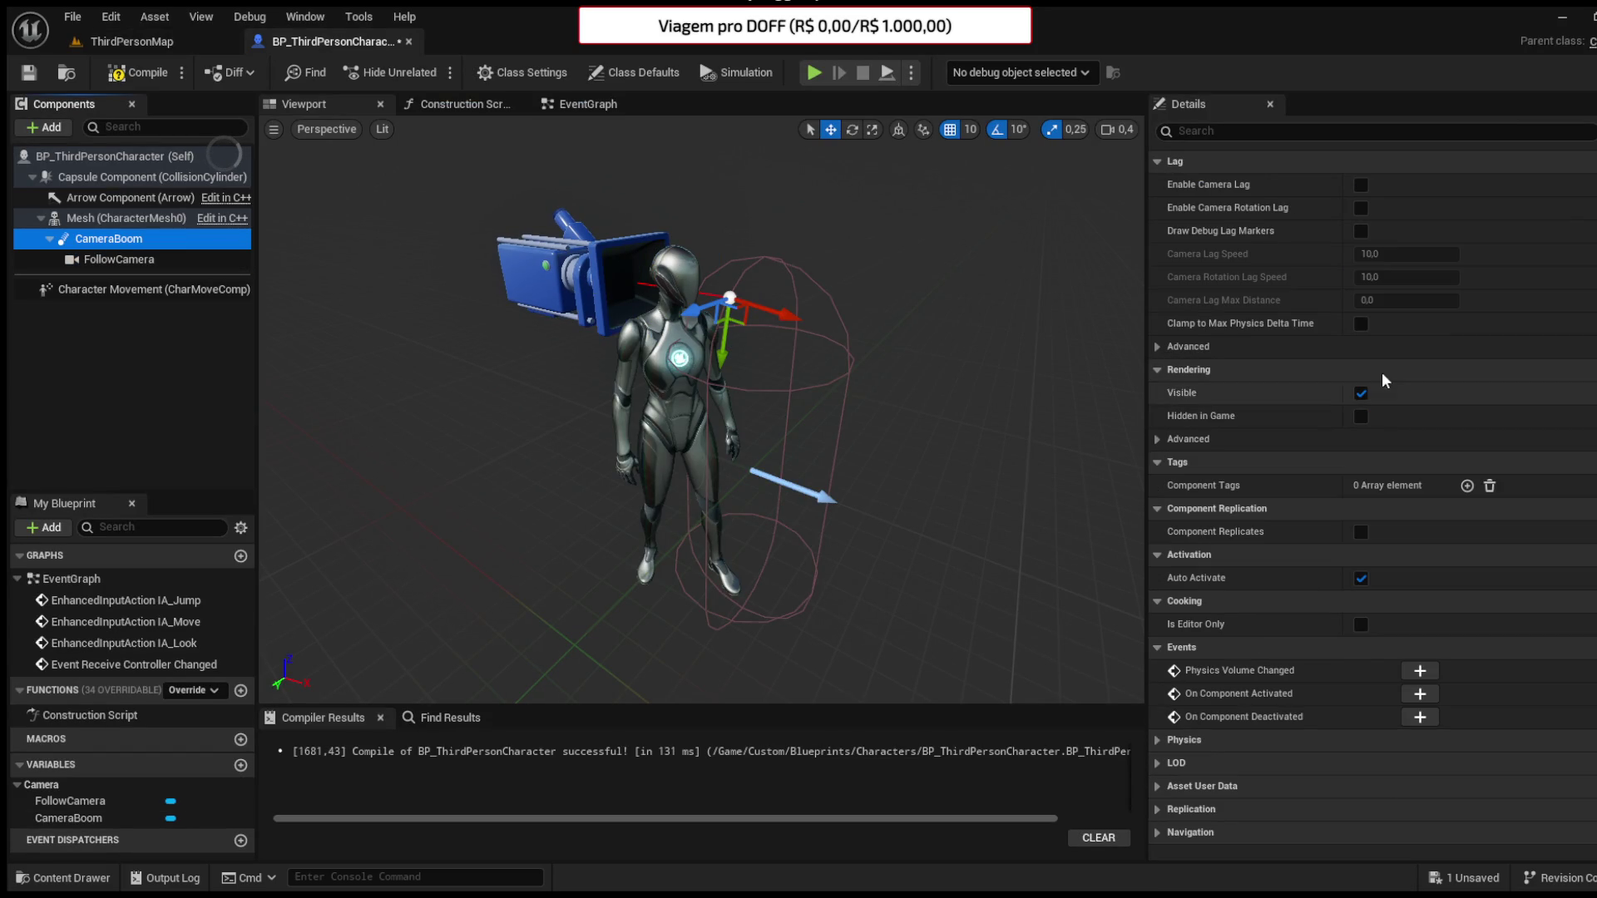
scroll(1371, 330, "up", 10)
left_click(1385, 435)
type("10")
key("Return")
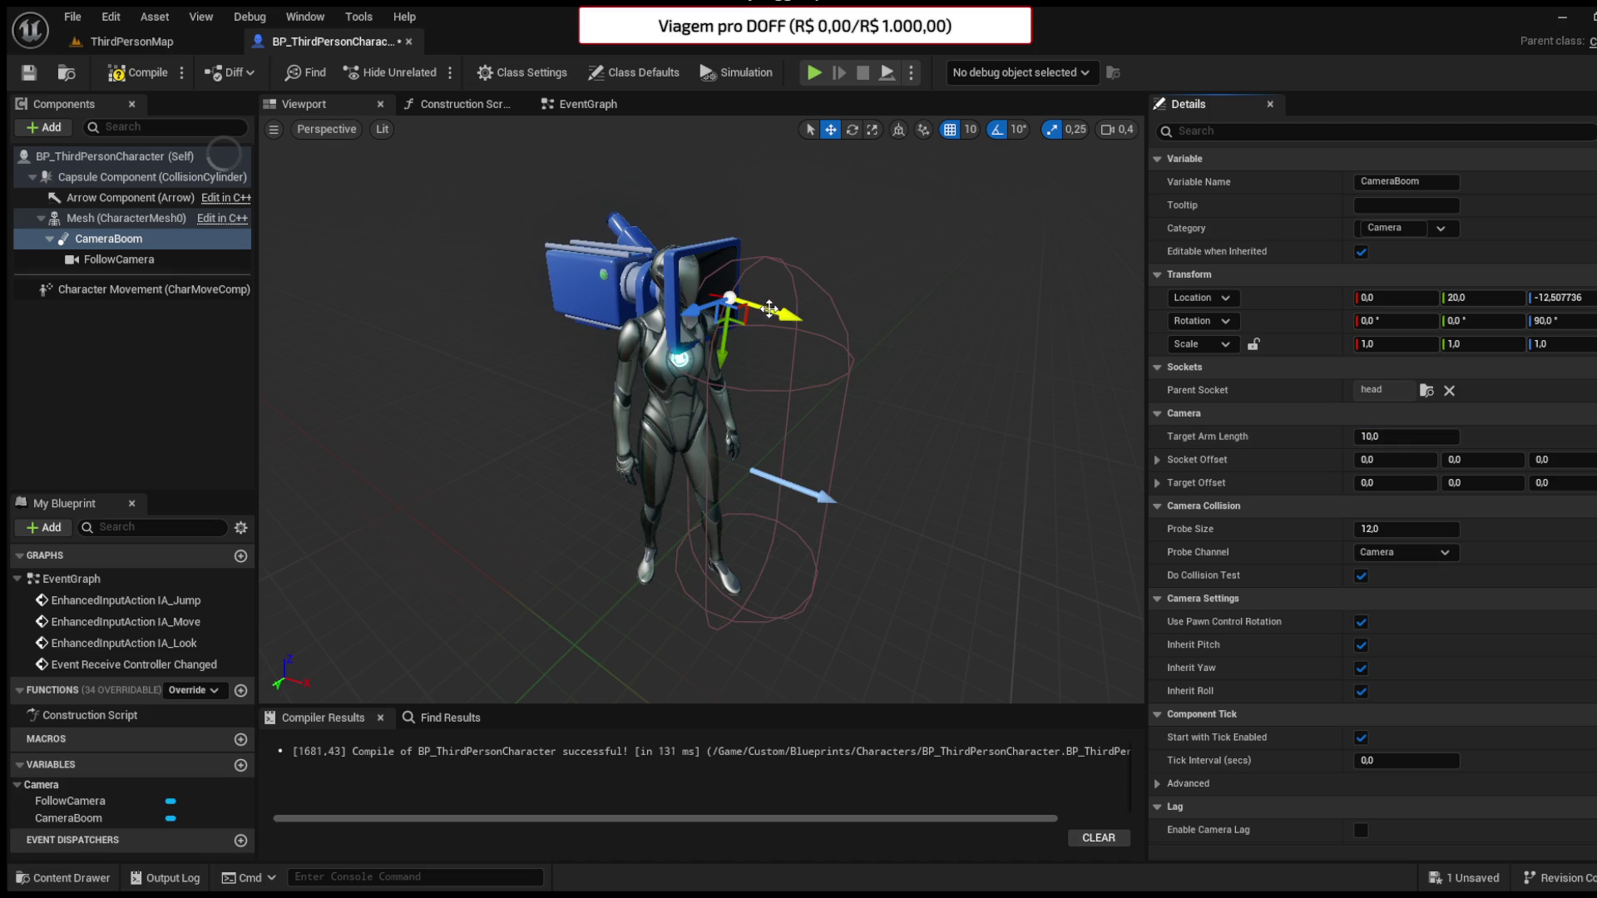
left_click(153, 40)
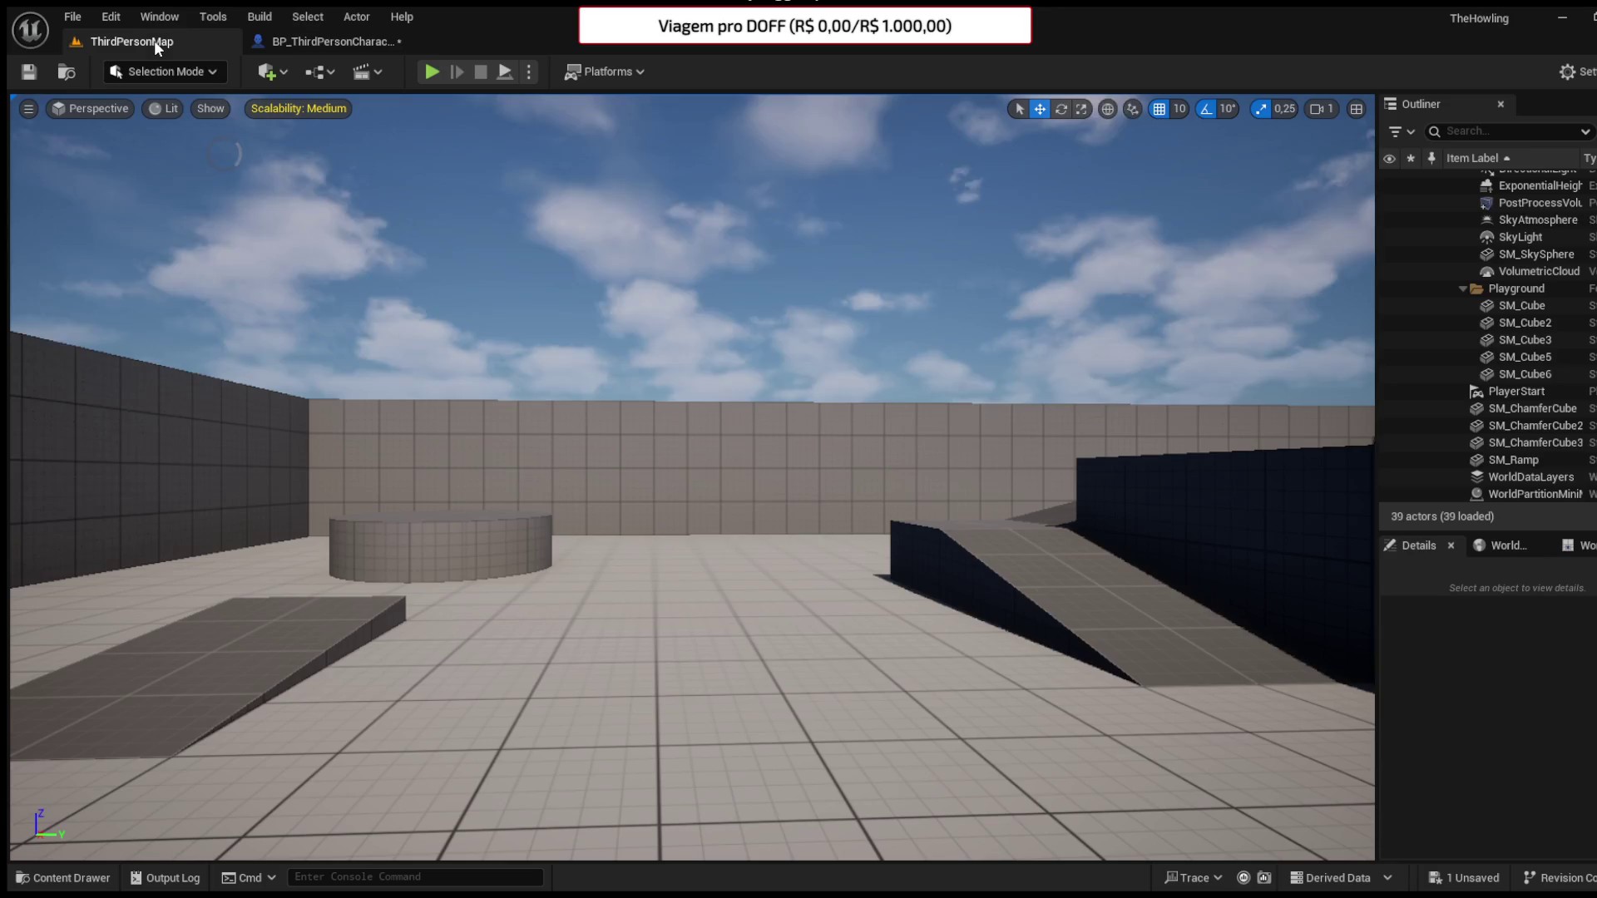
- Play-test the level, running forward to check the head camera view
left_click(440, 71)
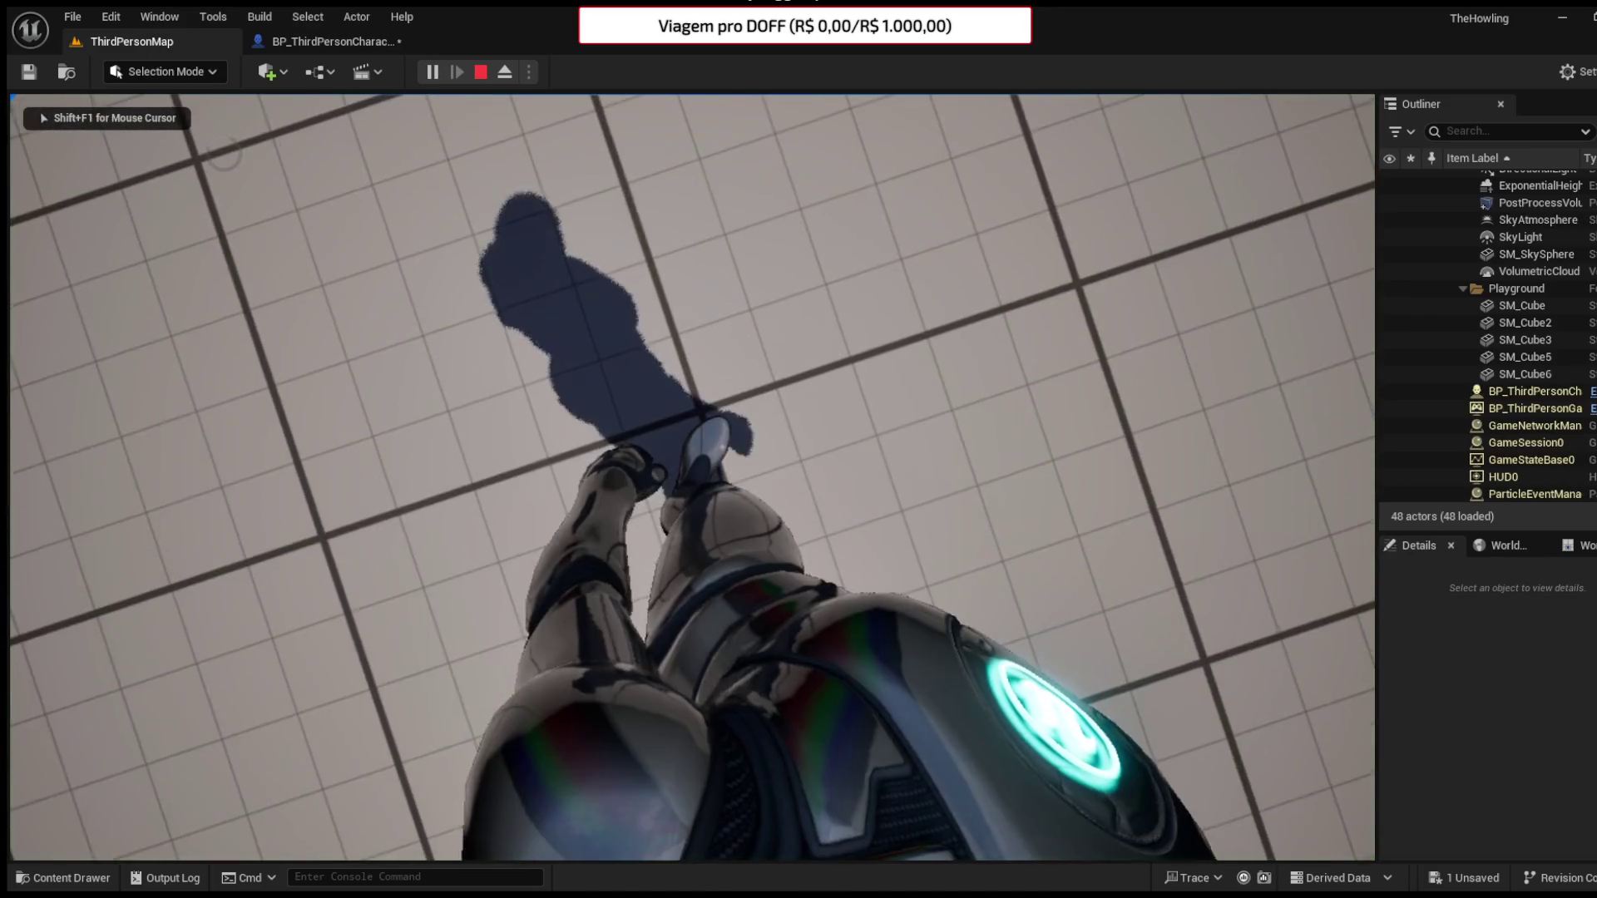
key("w")
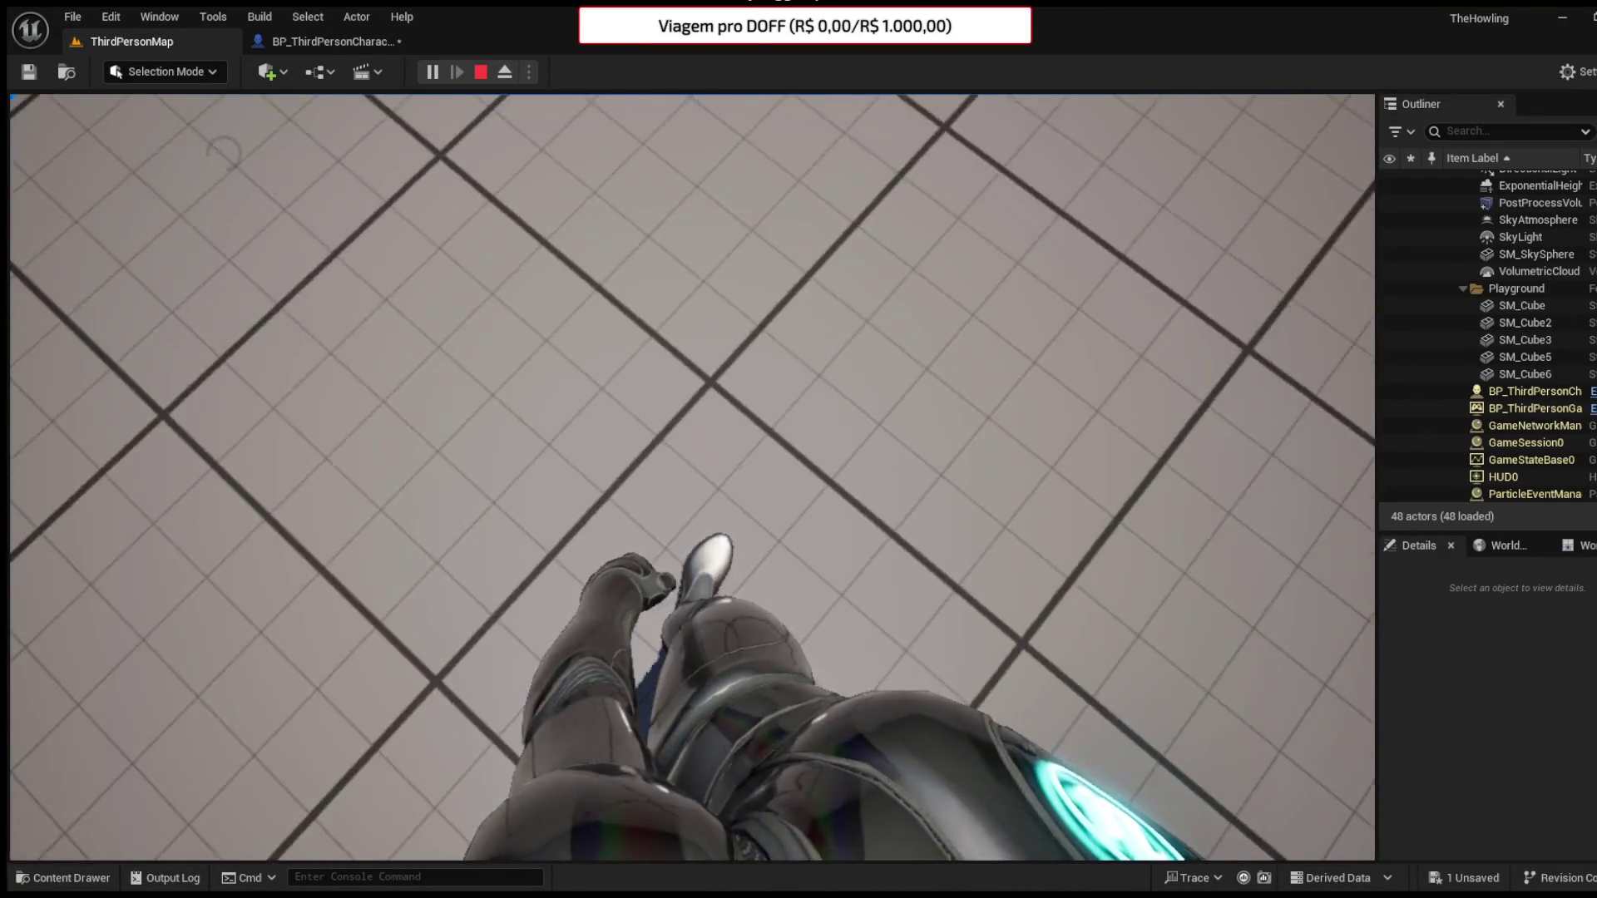
key("shift+F1")
- Review the character preview and compile BP_ThirdPersonCharacter
left_click(353, 40)
left_click_drag(855, 276, 1015, 282)
left_click_drag(724, 390, 701, 399)
left_click(129, 72)
- Play-test again past the cubes and blocks, then save the character blueprint
left_click(148, 43)
left_click(432, 72)
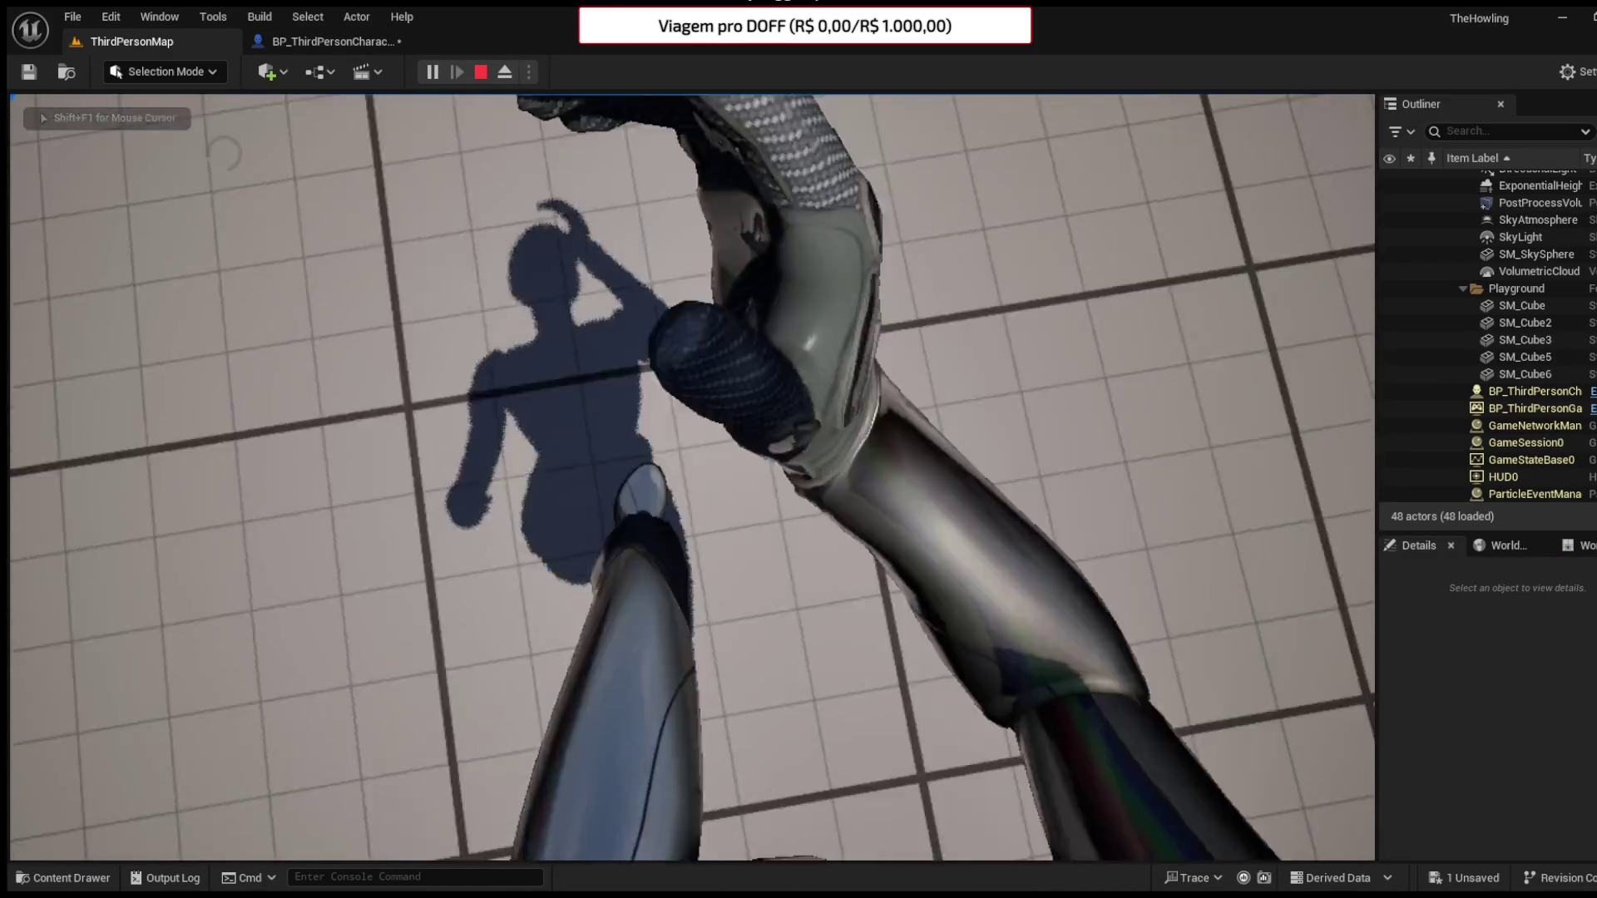
key("w")
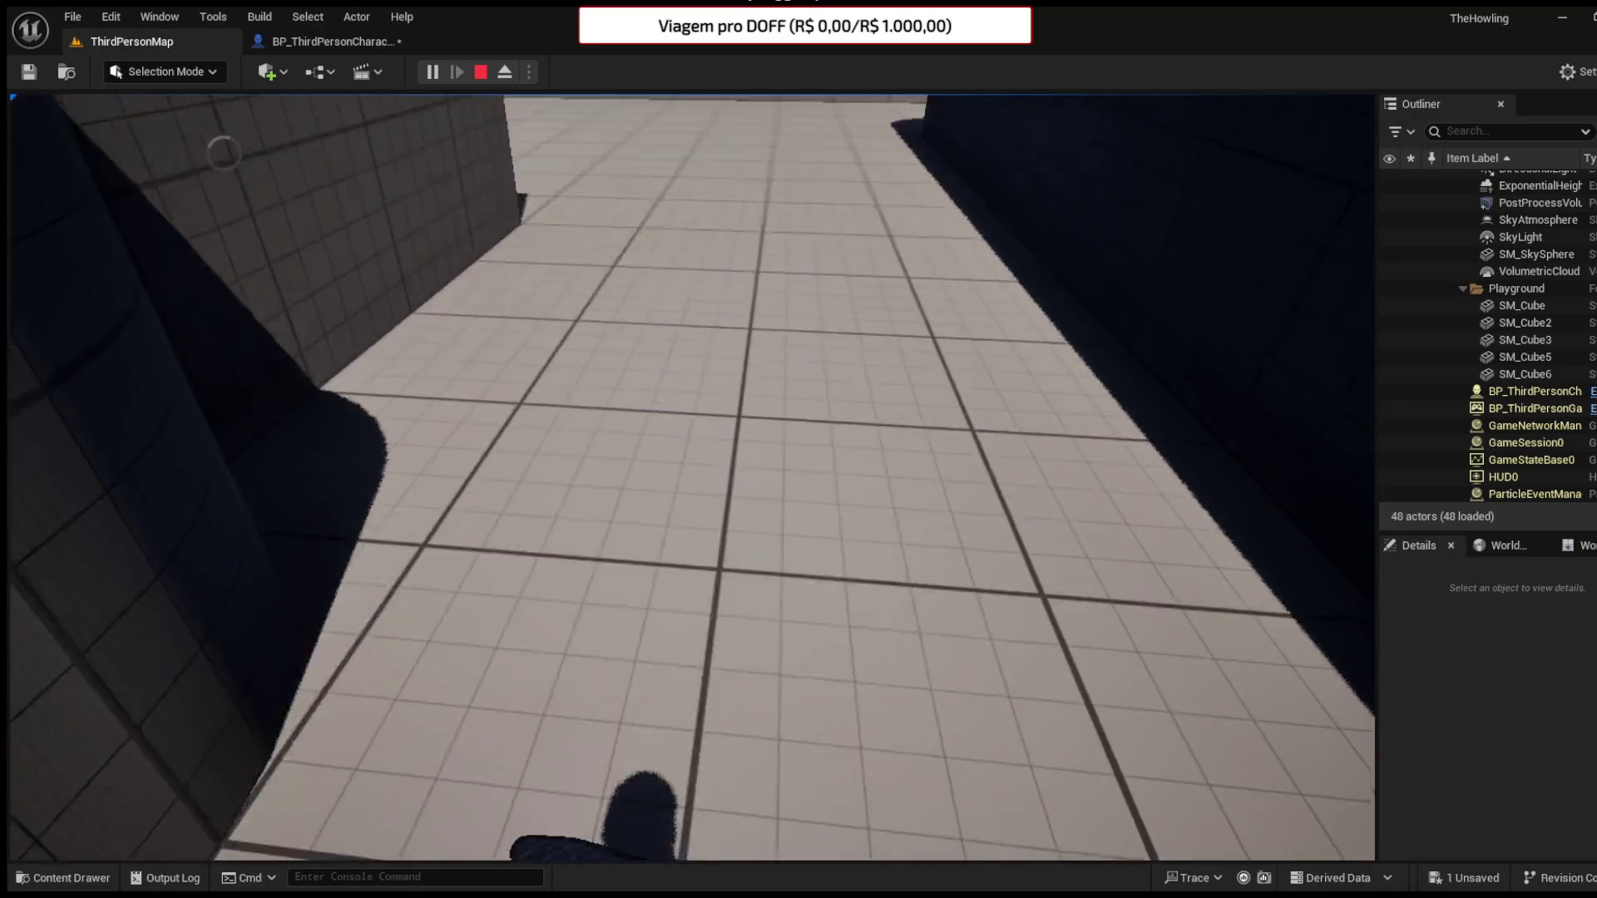
key("w")
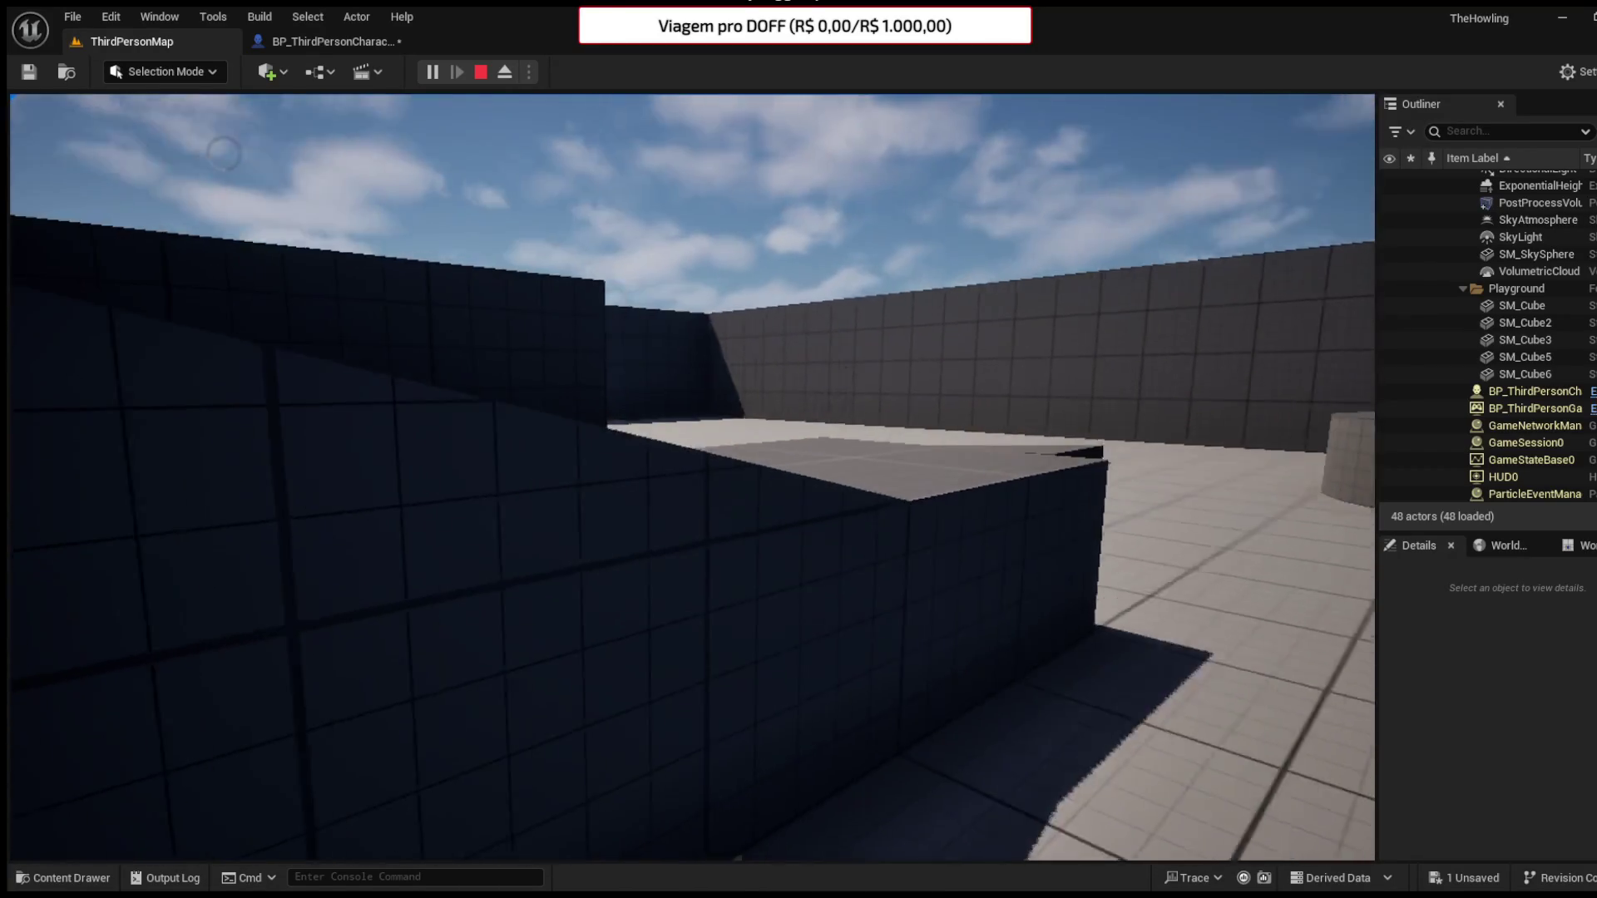
key("w")
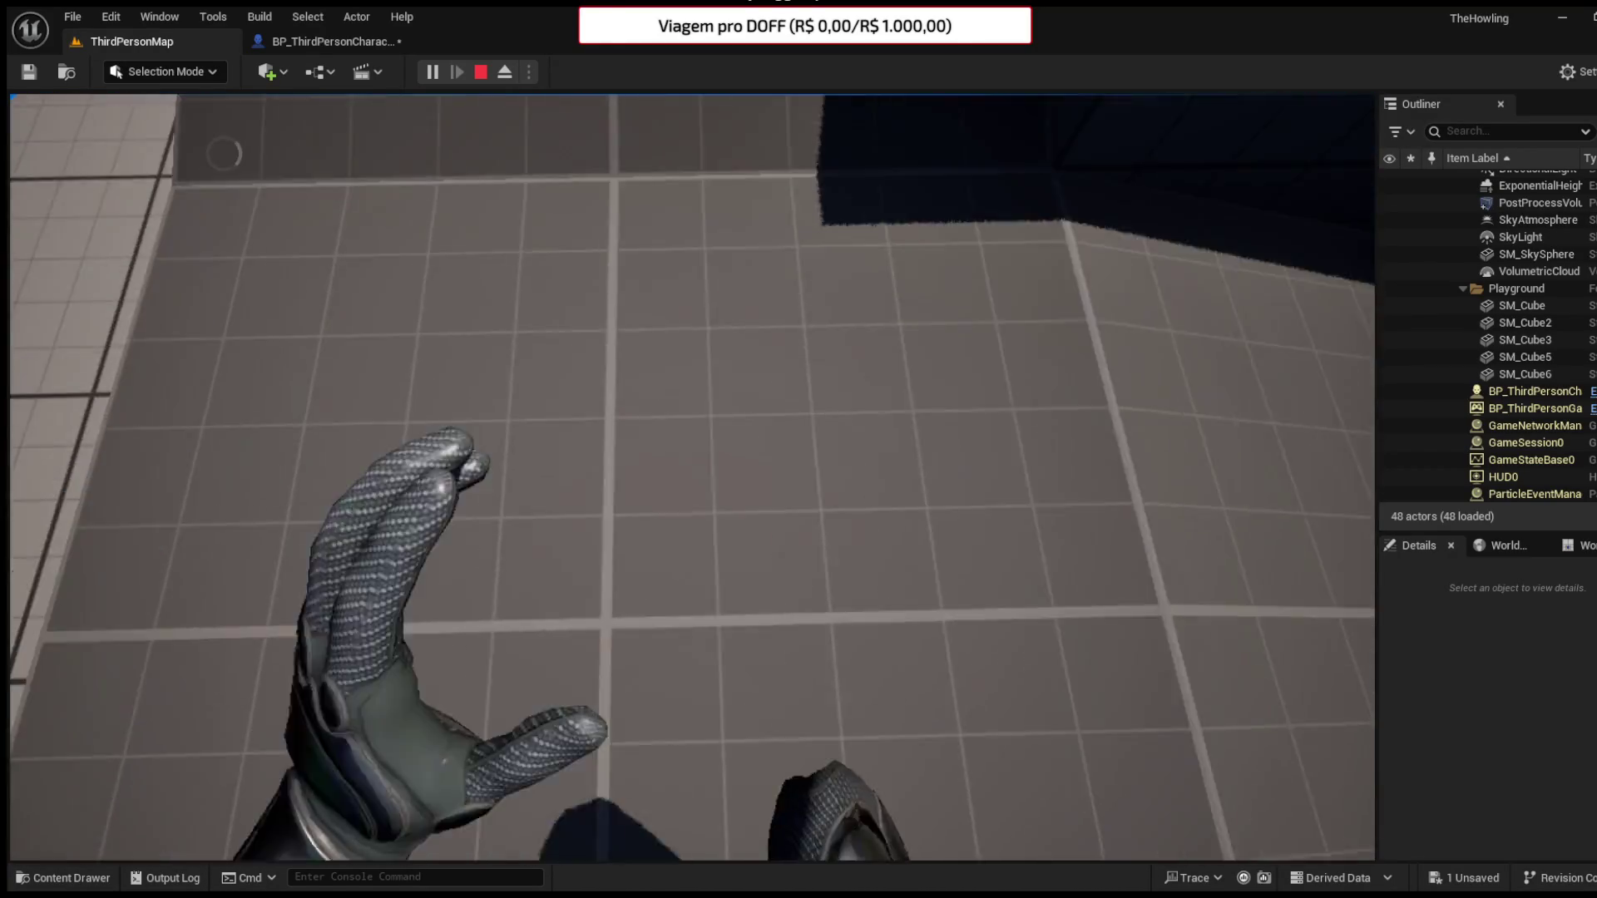
key("w")
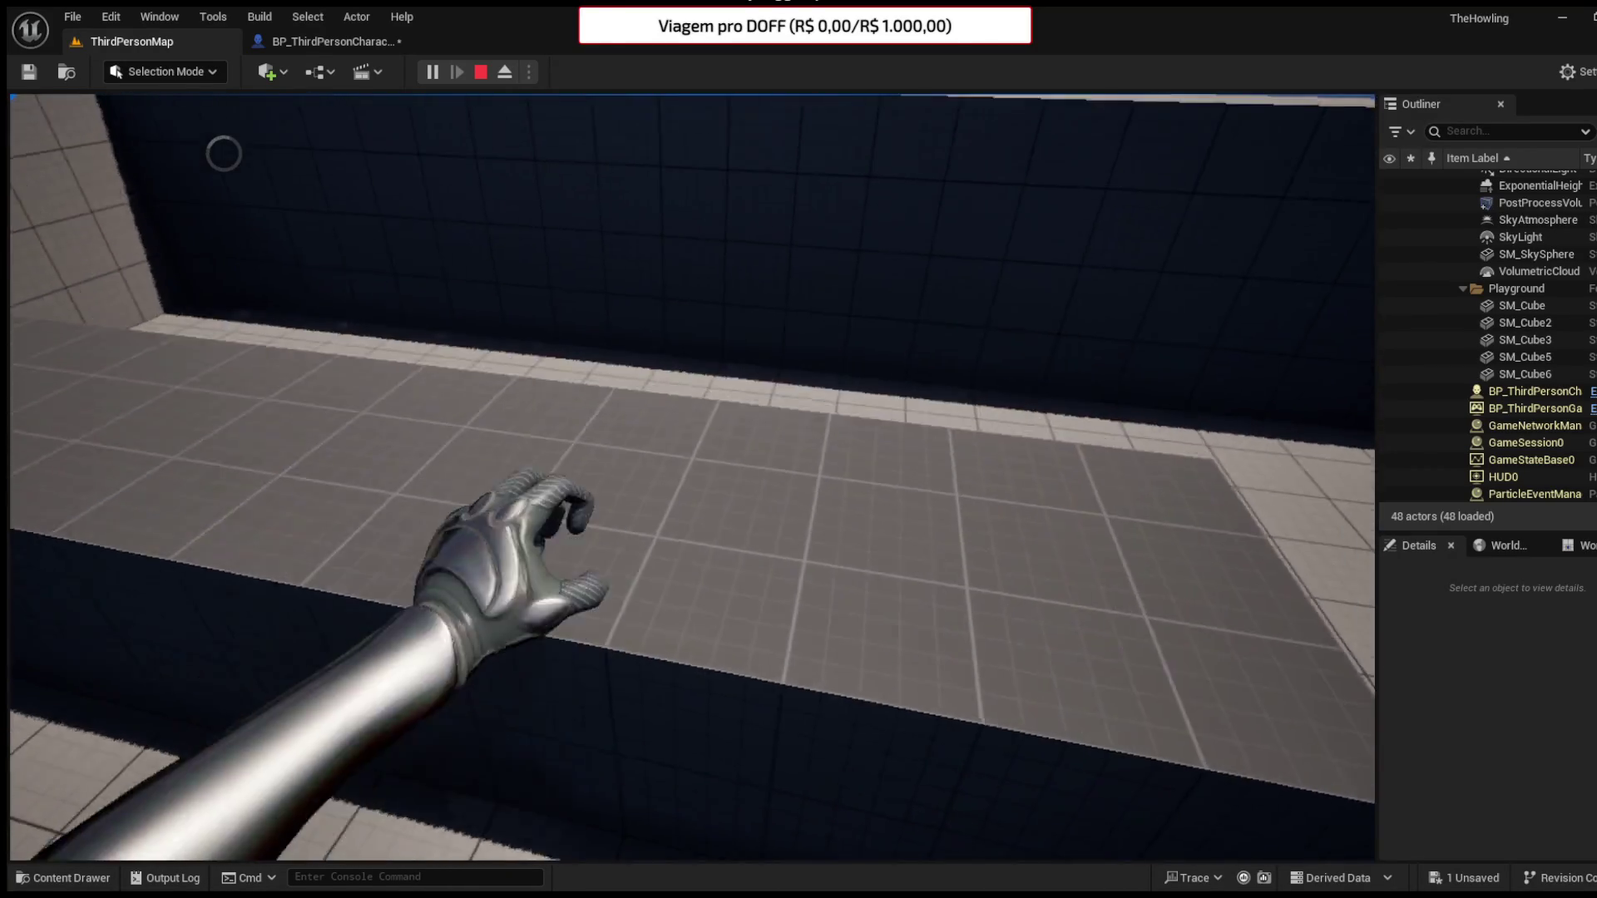
key("w")
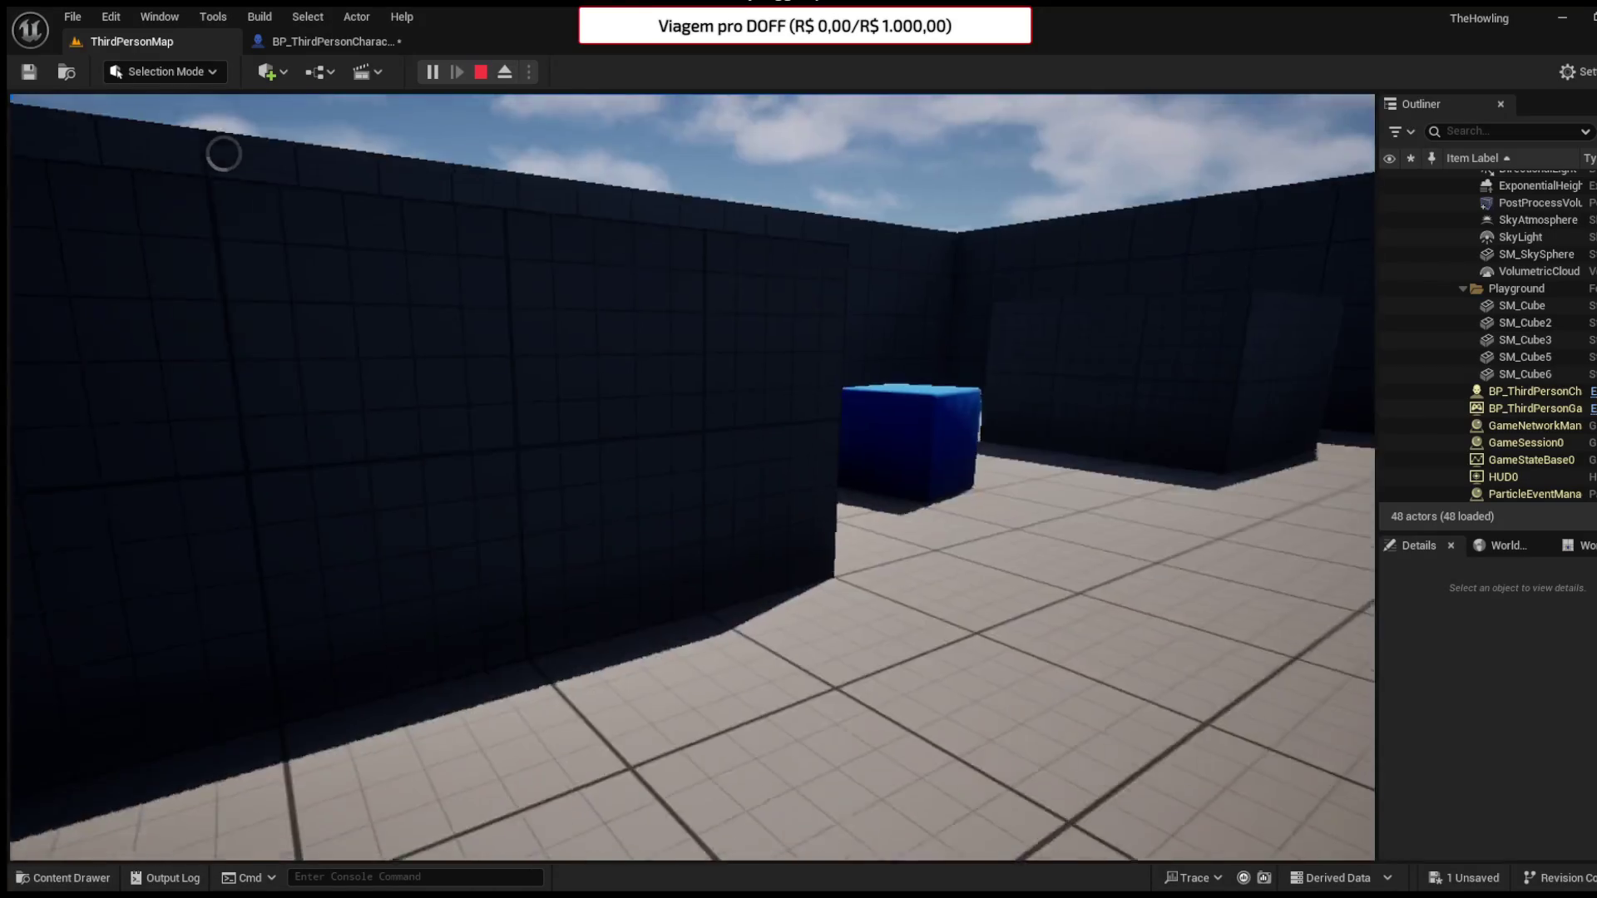
key("w")
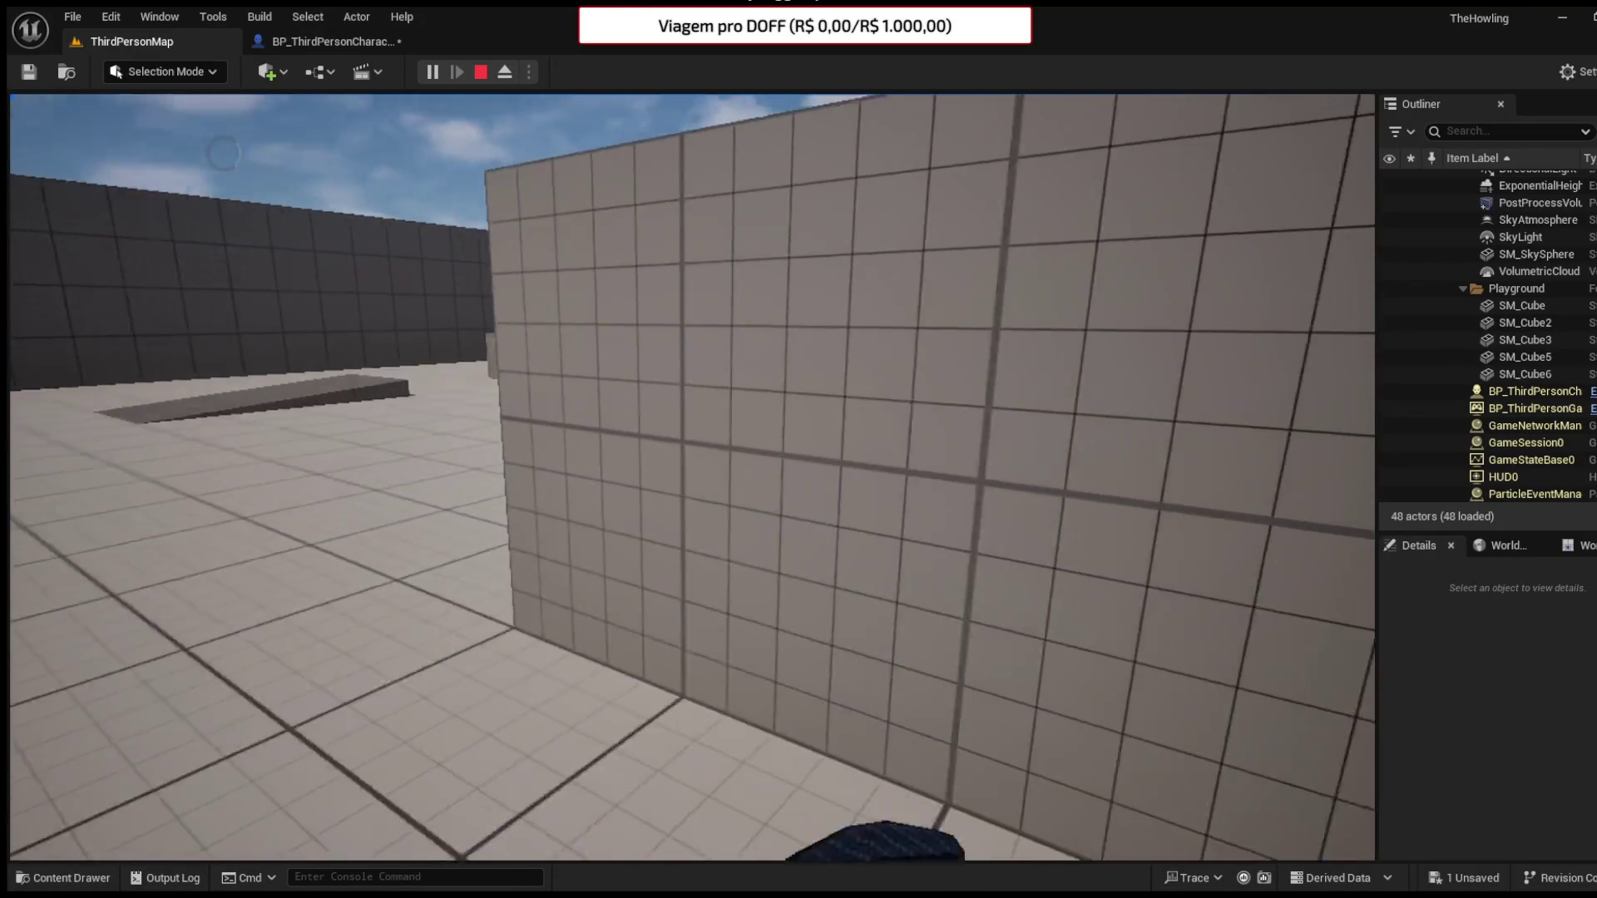
key("w")
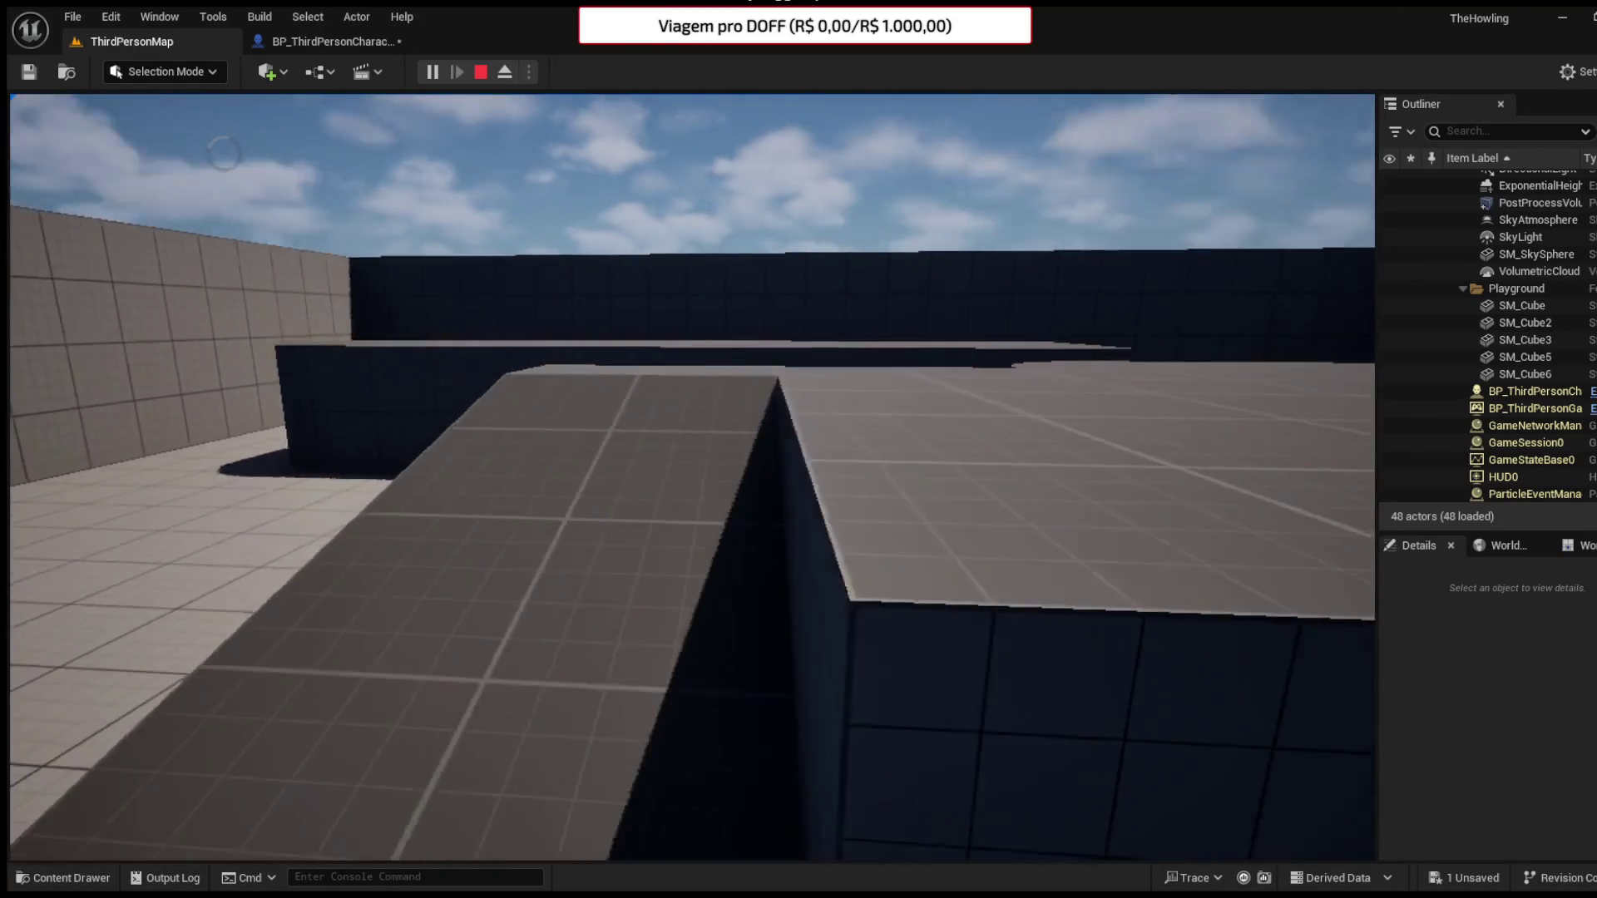
key("Escape")
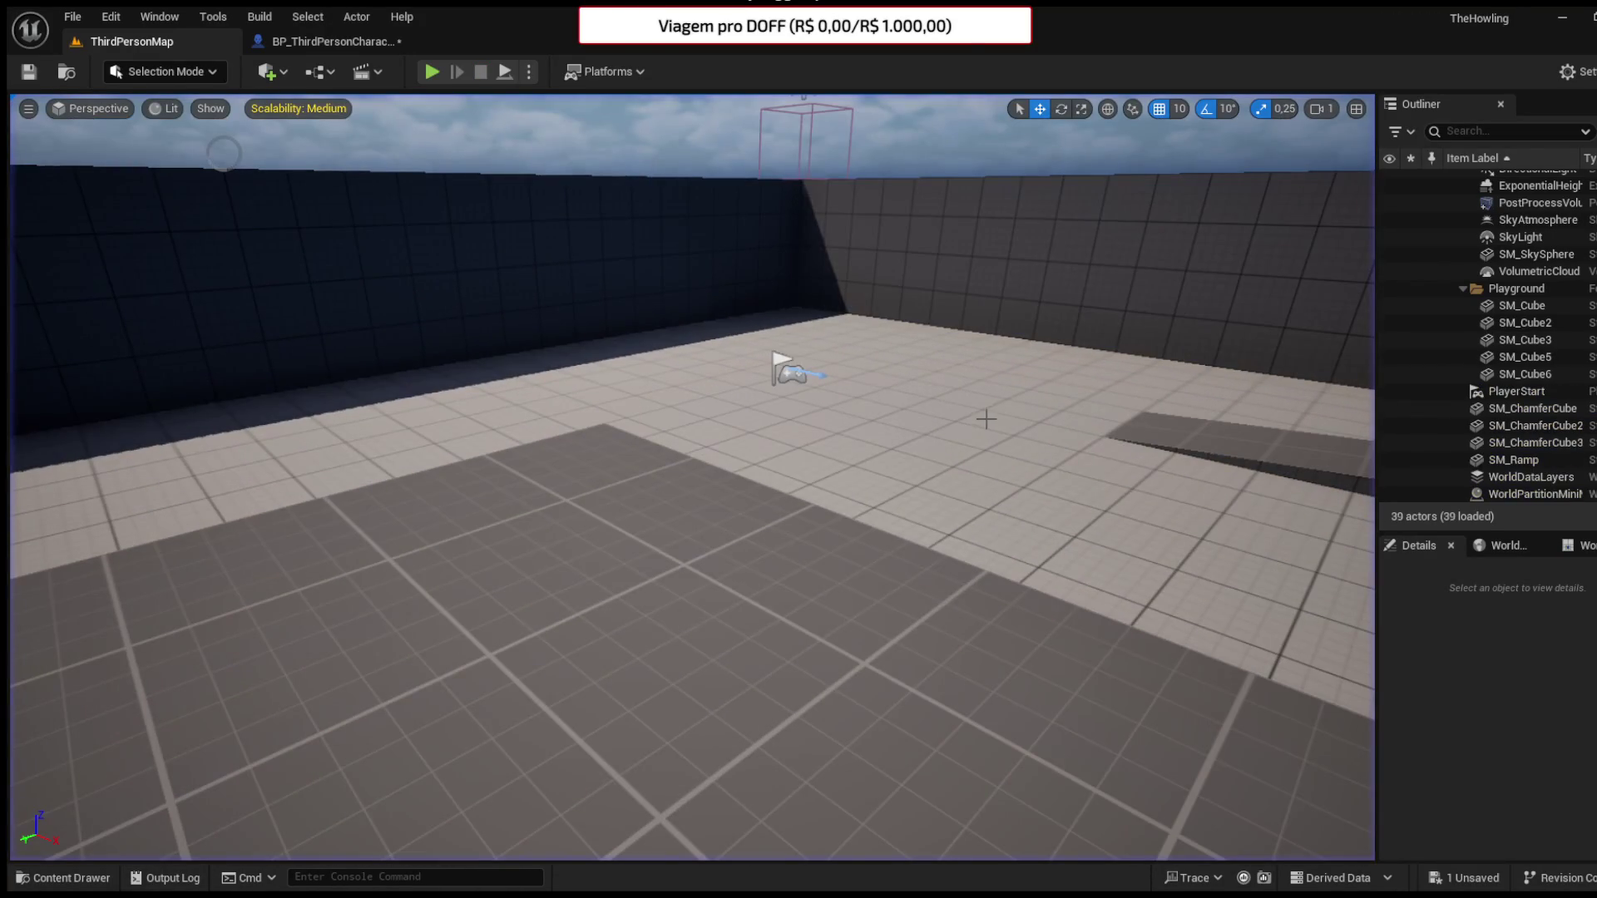
left_click(333, 41)
left_click(27, 72)
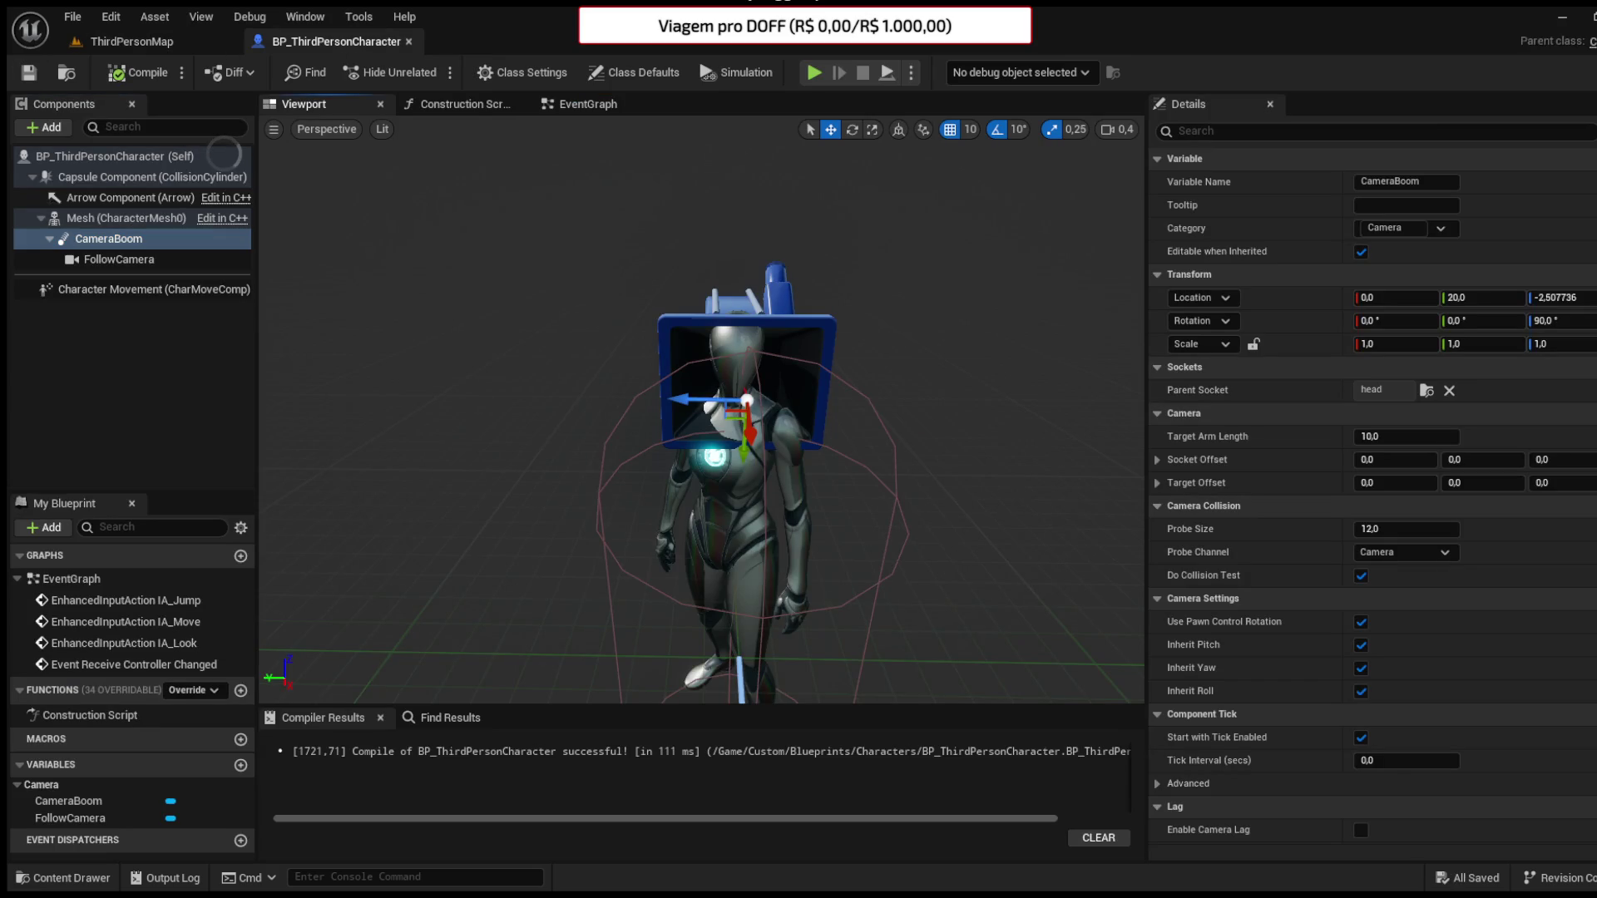
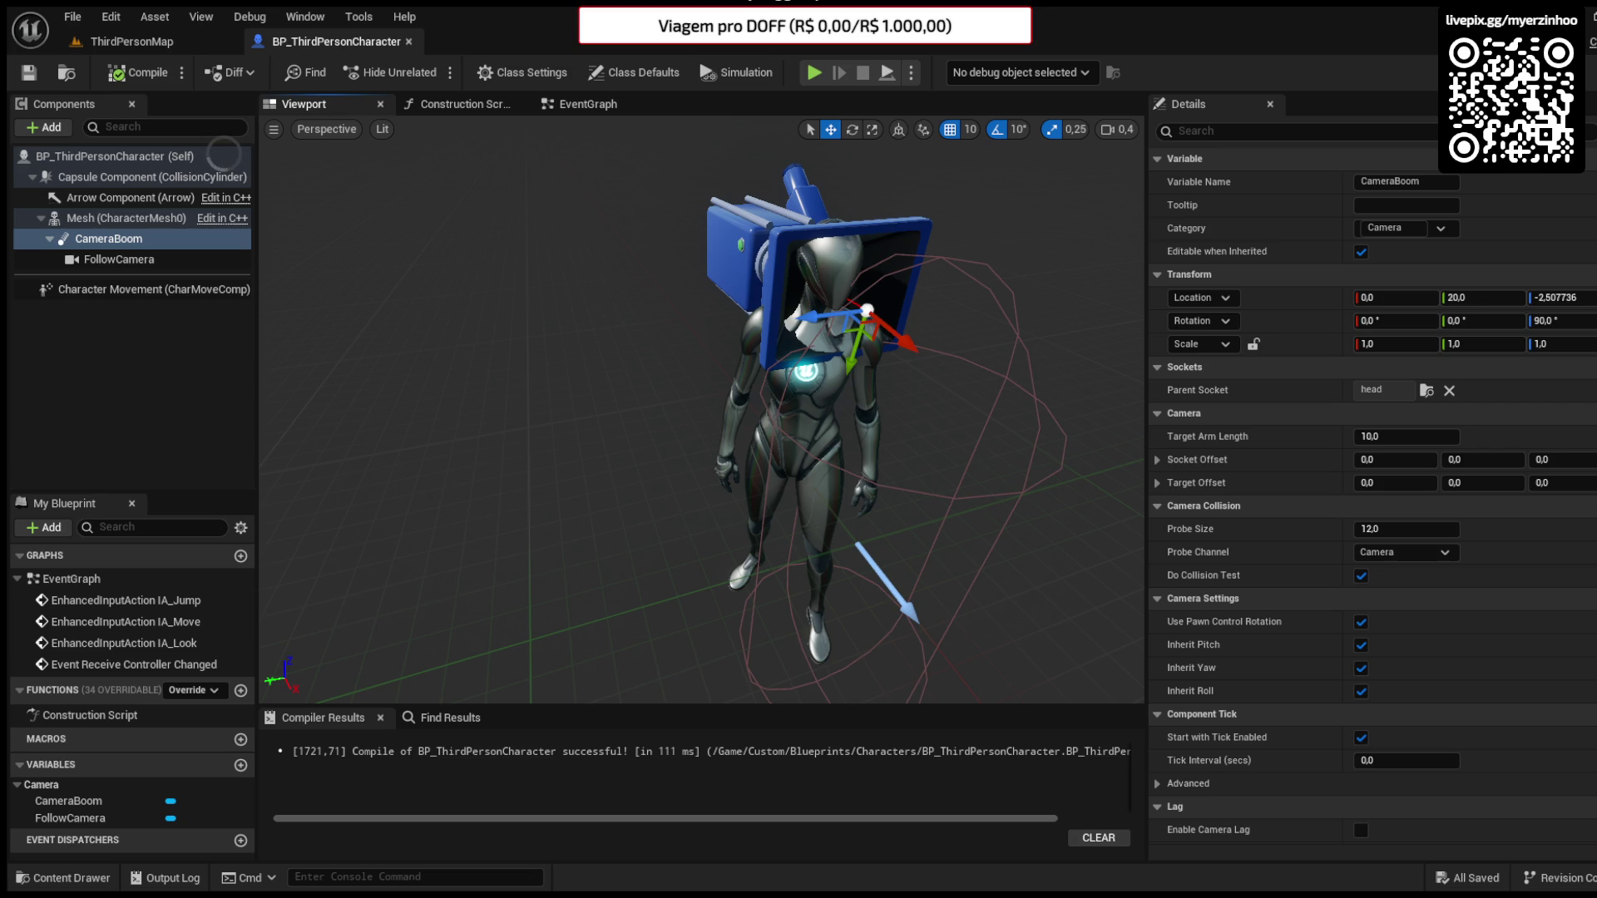
- Select the Mesh (CharacterMesh0) component to show its Details with the ABP_Quinn_C anim class
left_click_drag(778, 495, 815, 493)
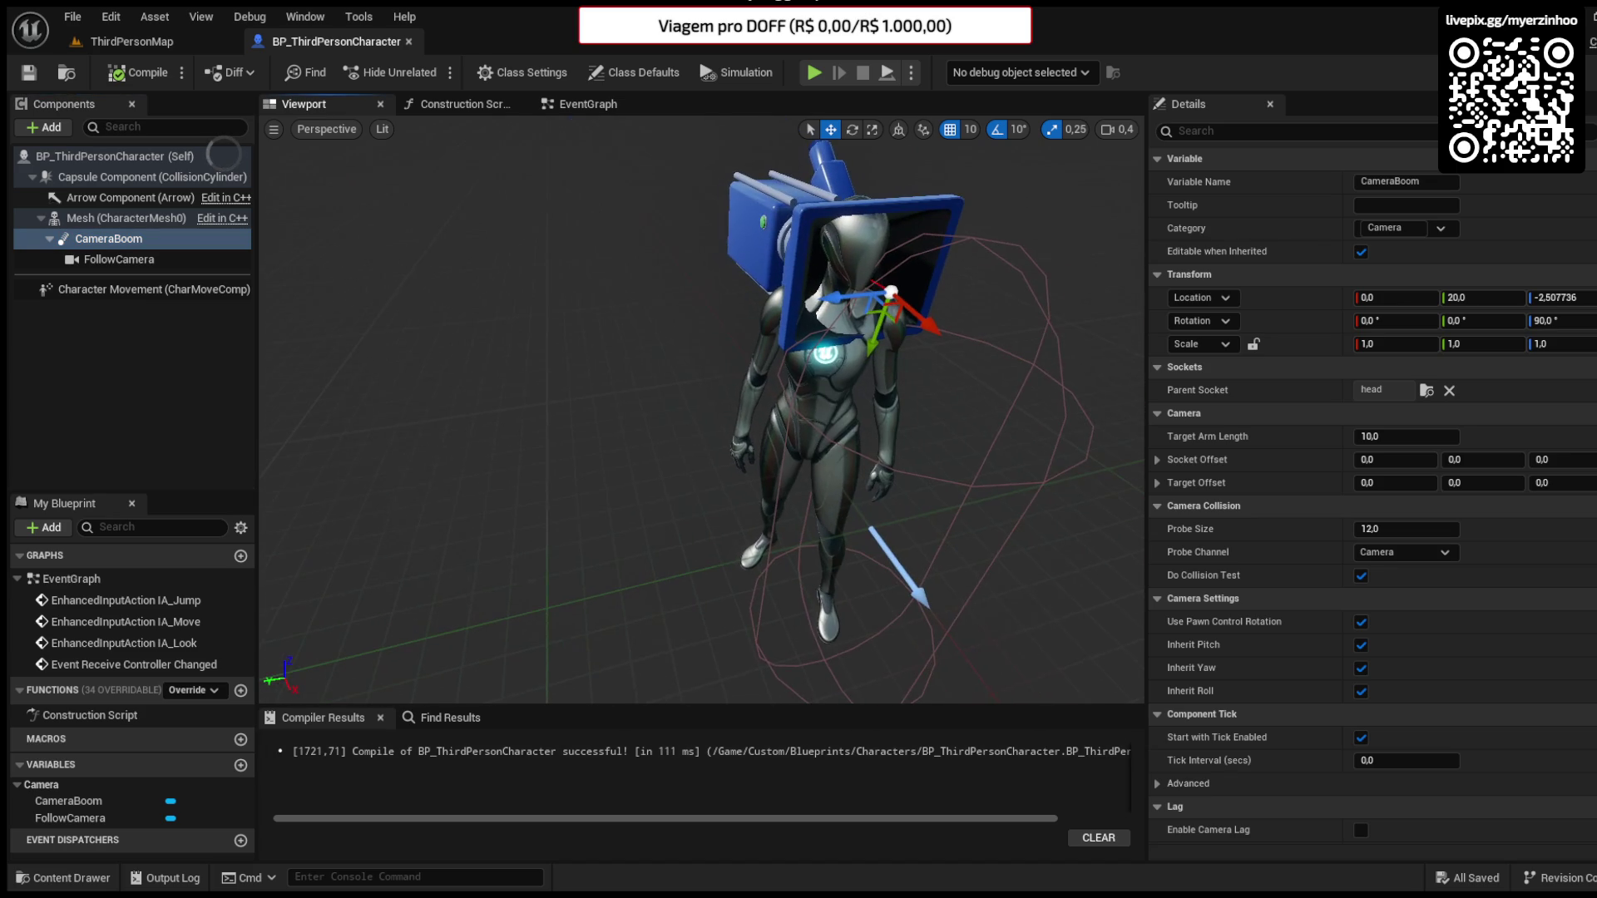
left_click(68, 216)
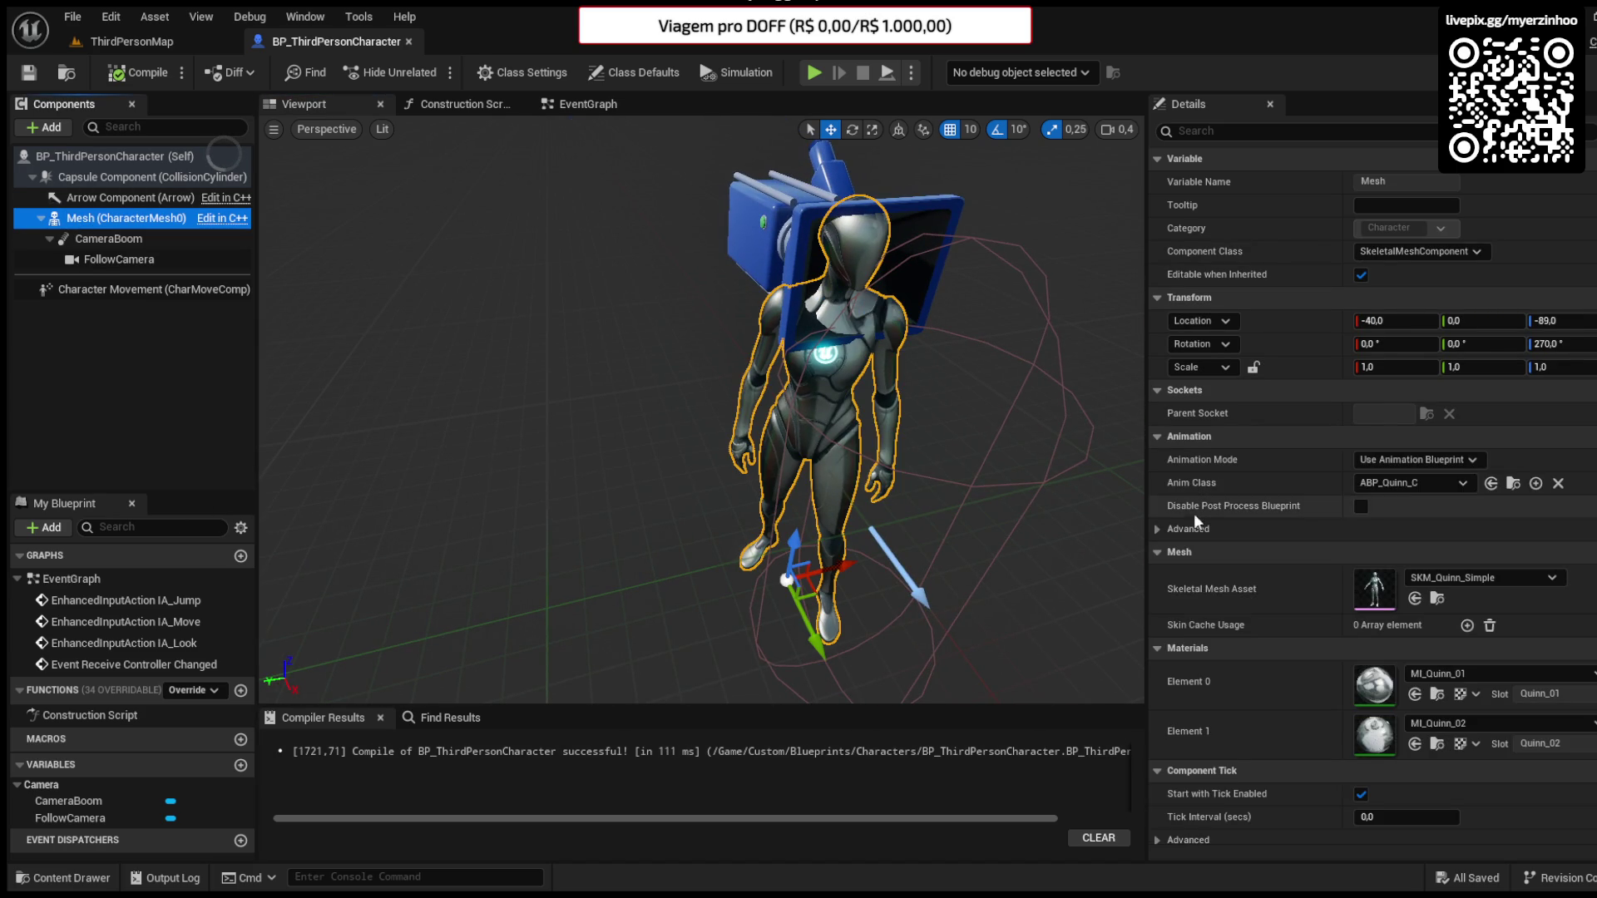
- In the Content Drawer, collapse ThirdPerson, widen the folder tree and browse to Characters and Custom
left_click(67, 879)
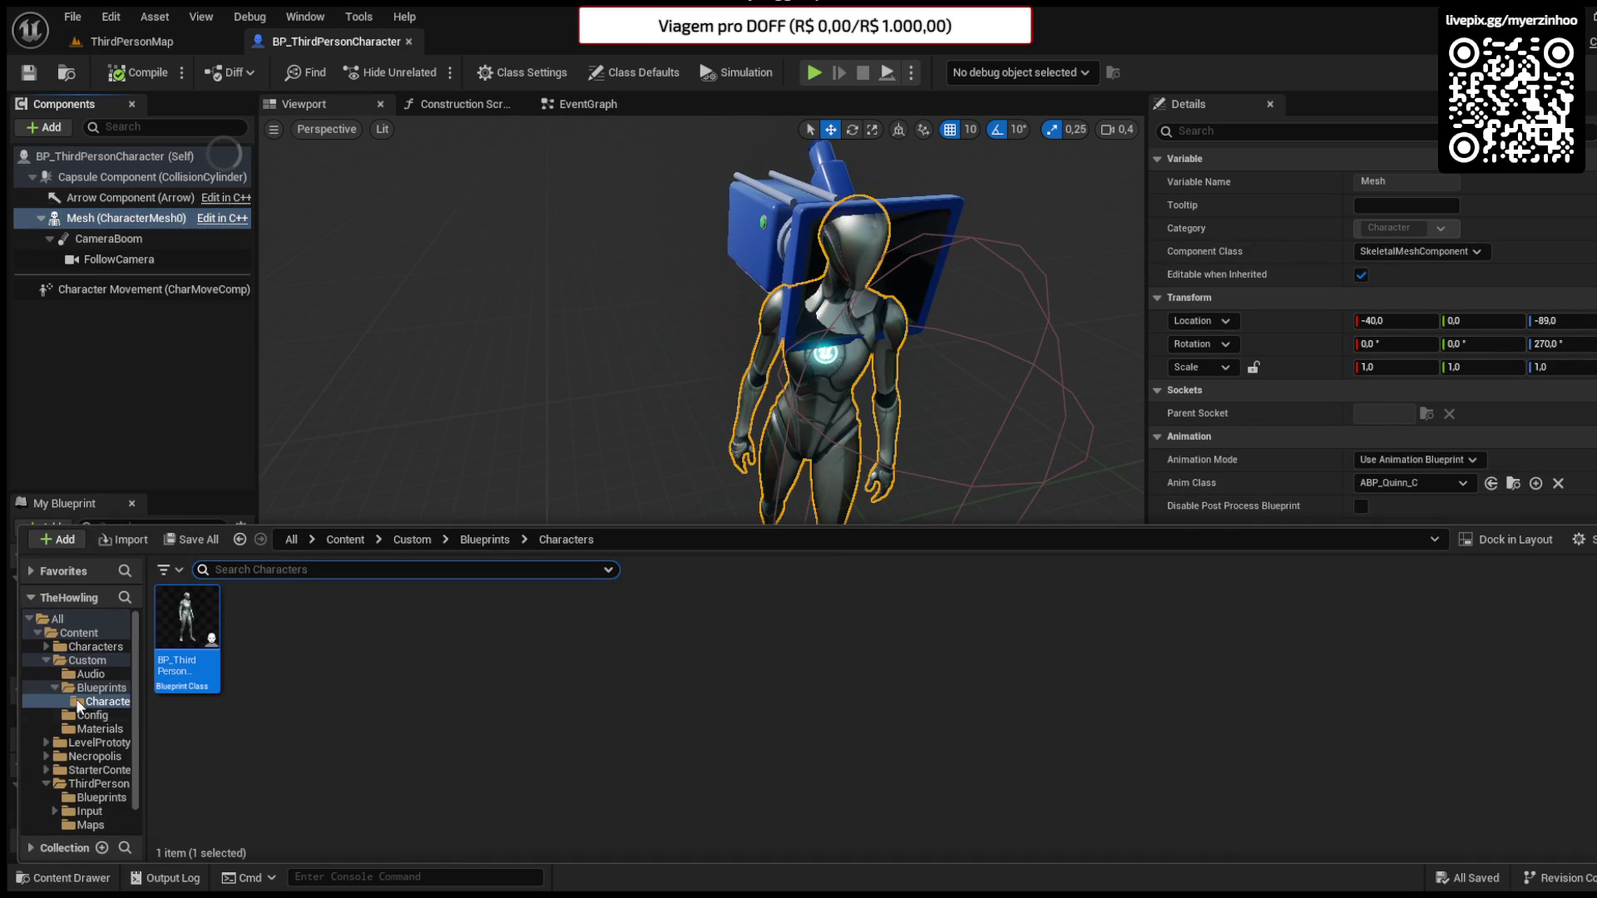
left_click(47, 661)
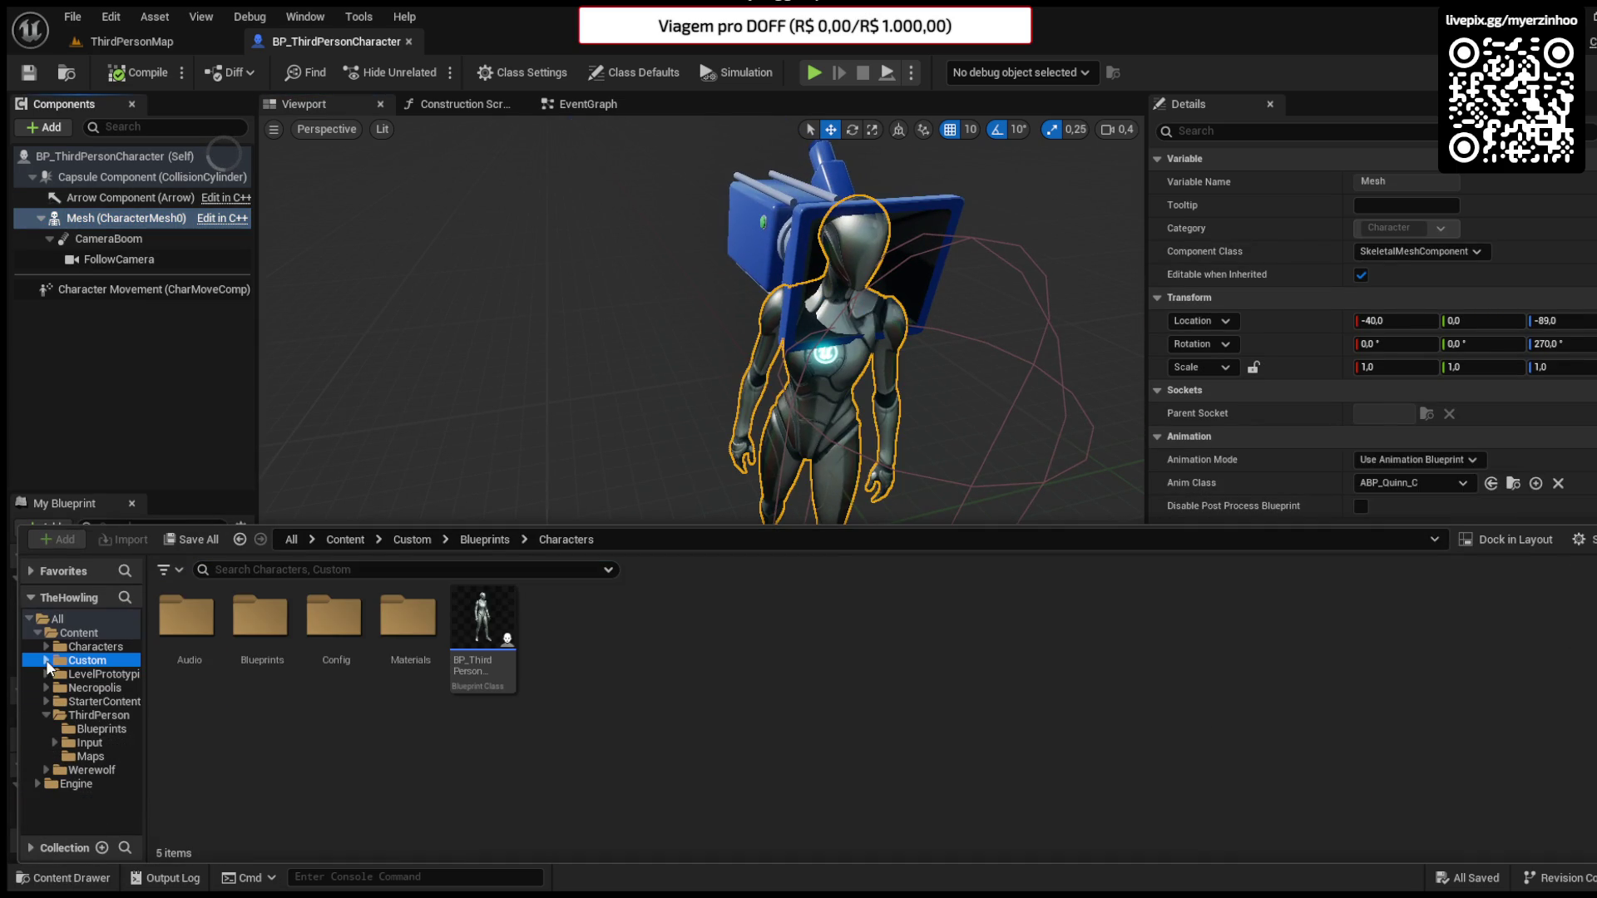
left_click(42, 716)
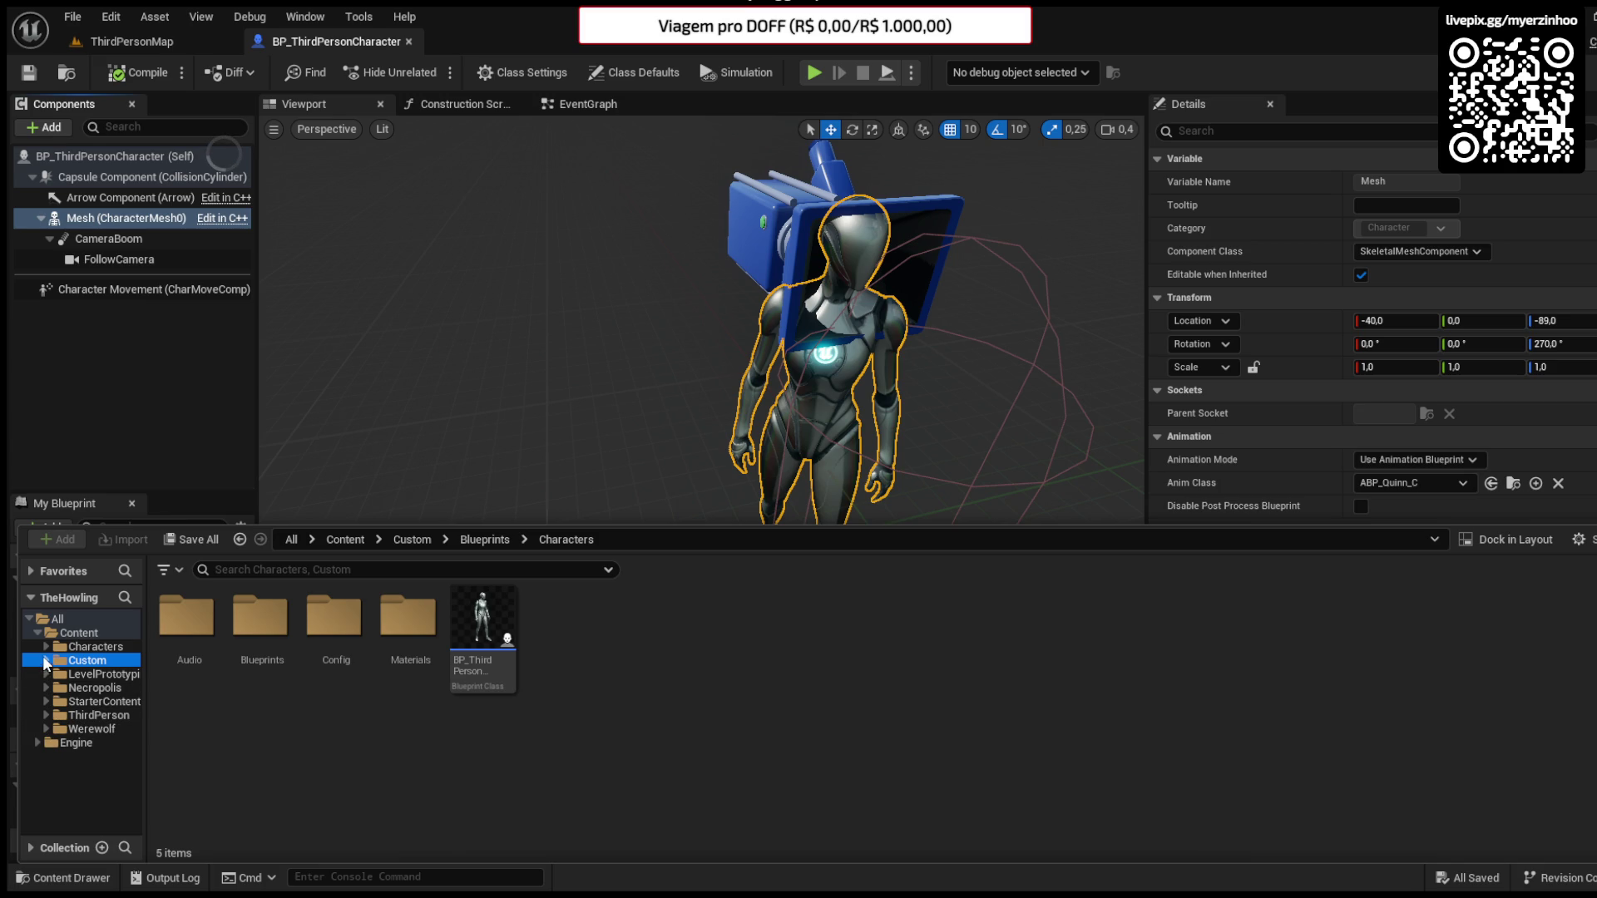
left_click(148, 714)
left_click_drag(147, 672, 218, 672)
left_click(96, 648)
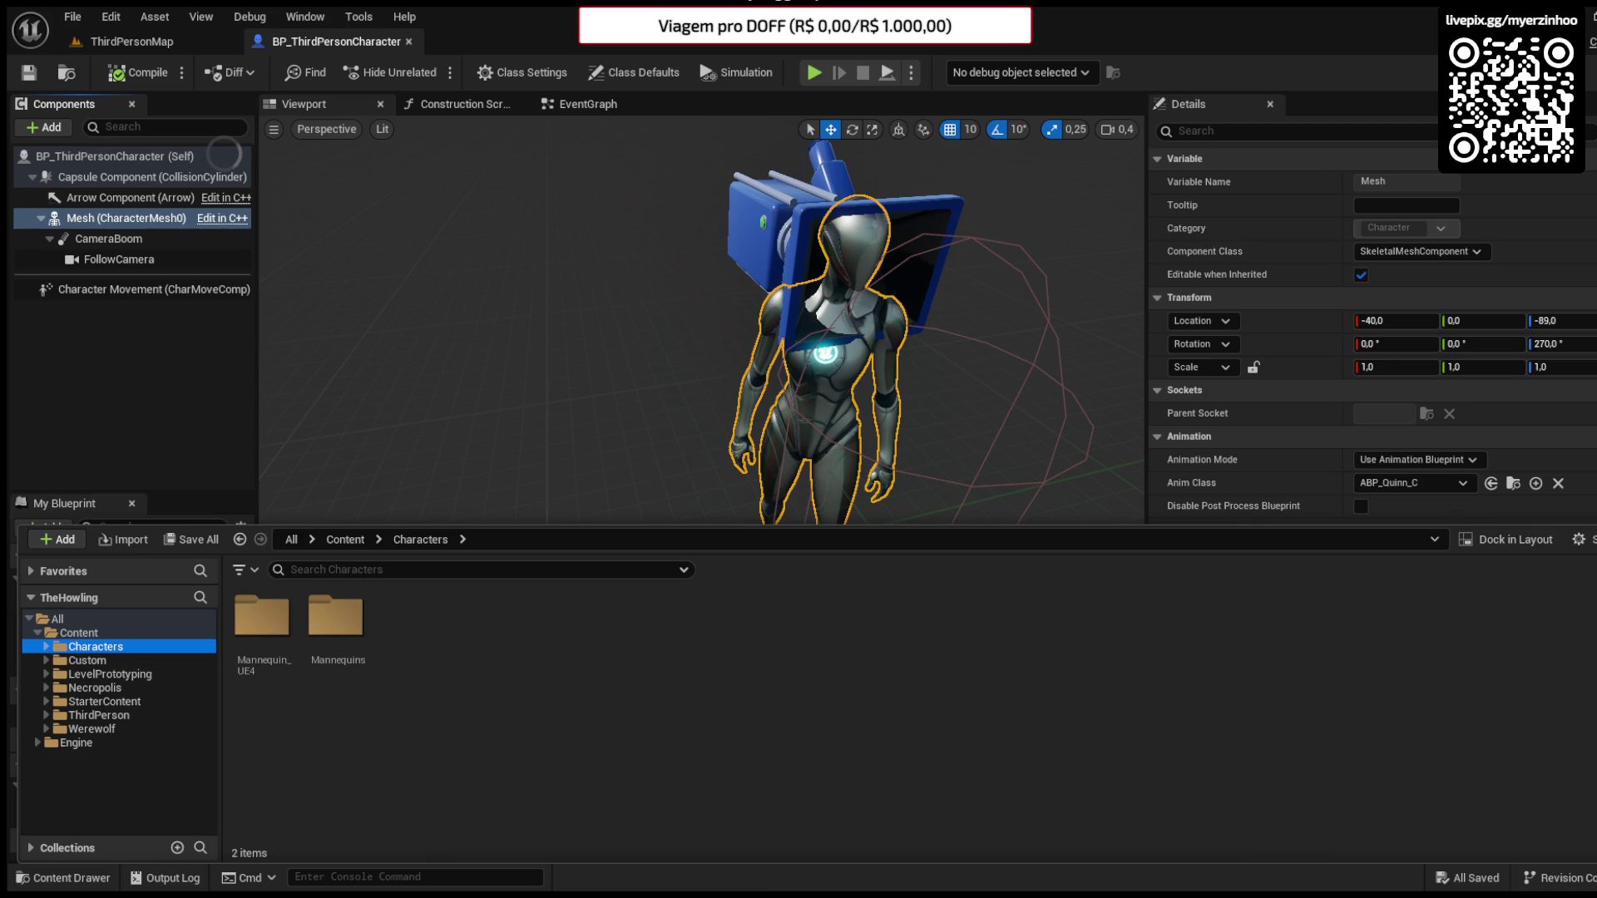
left_click(111, 660)
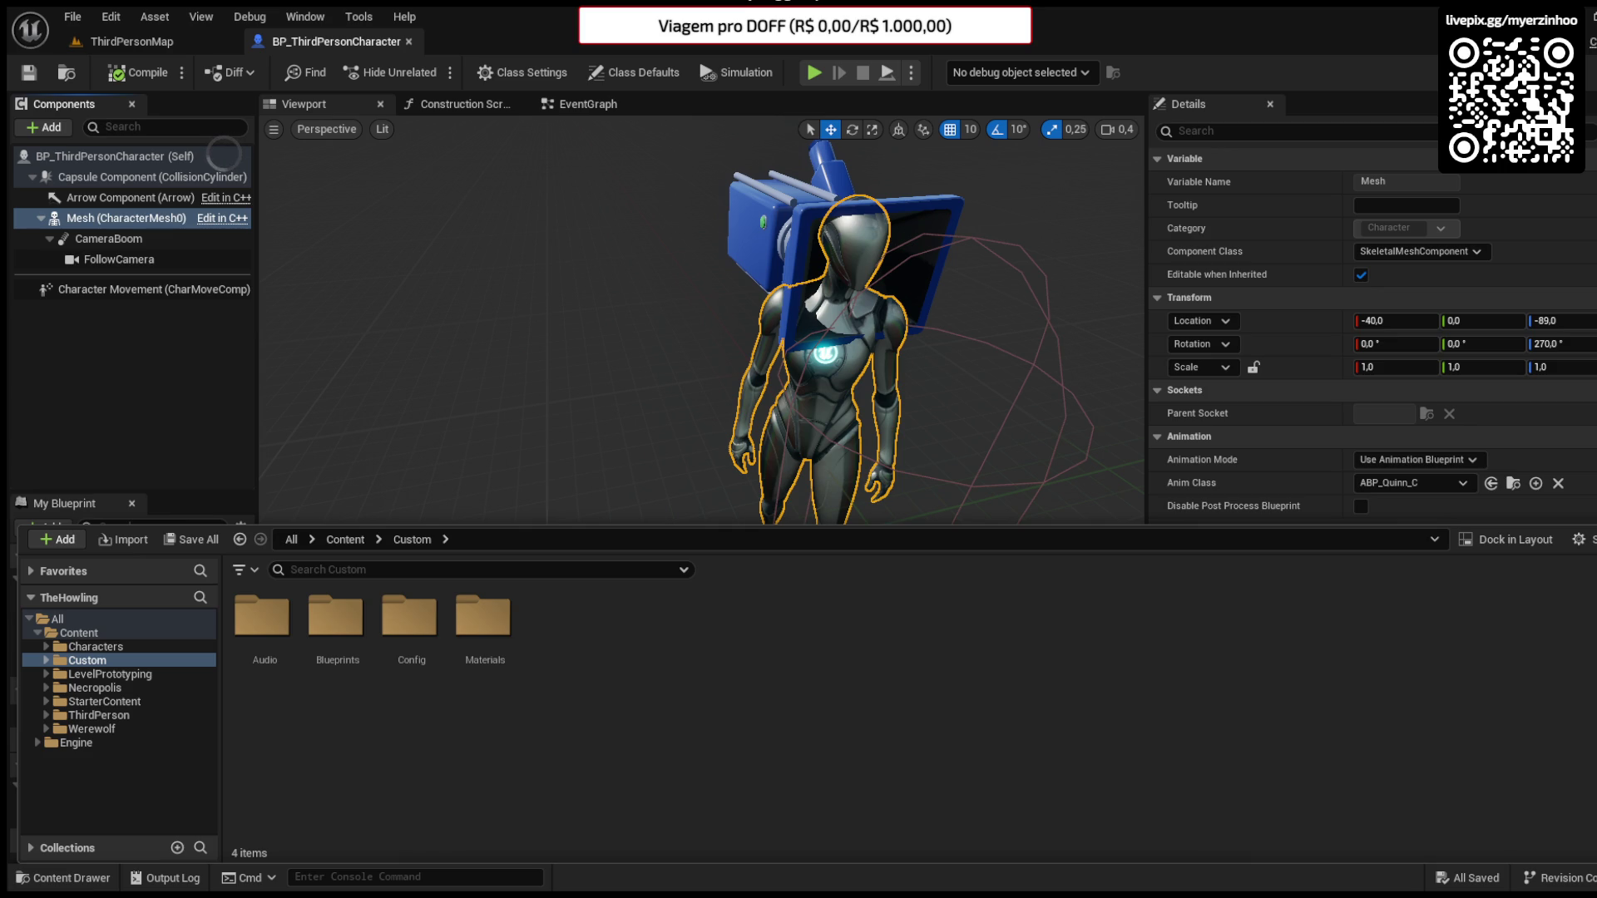
- Select the character's mesh component
left_click(125, 218)
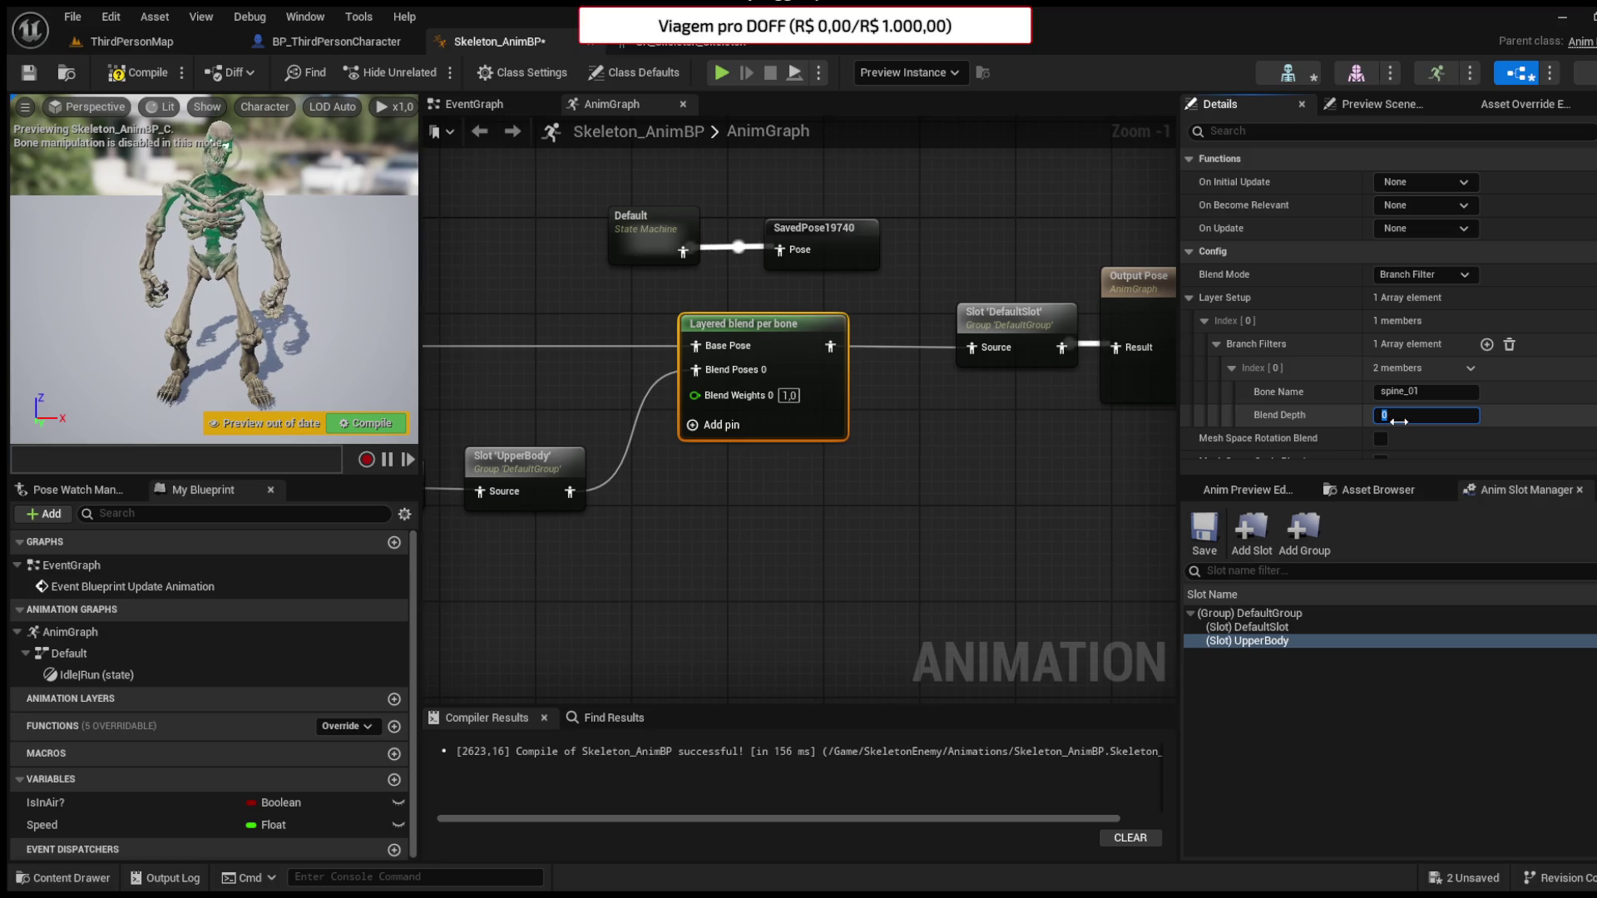
- Set the spine_01 branch filter's Blend Depth to 1
type("1")
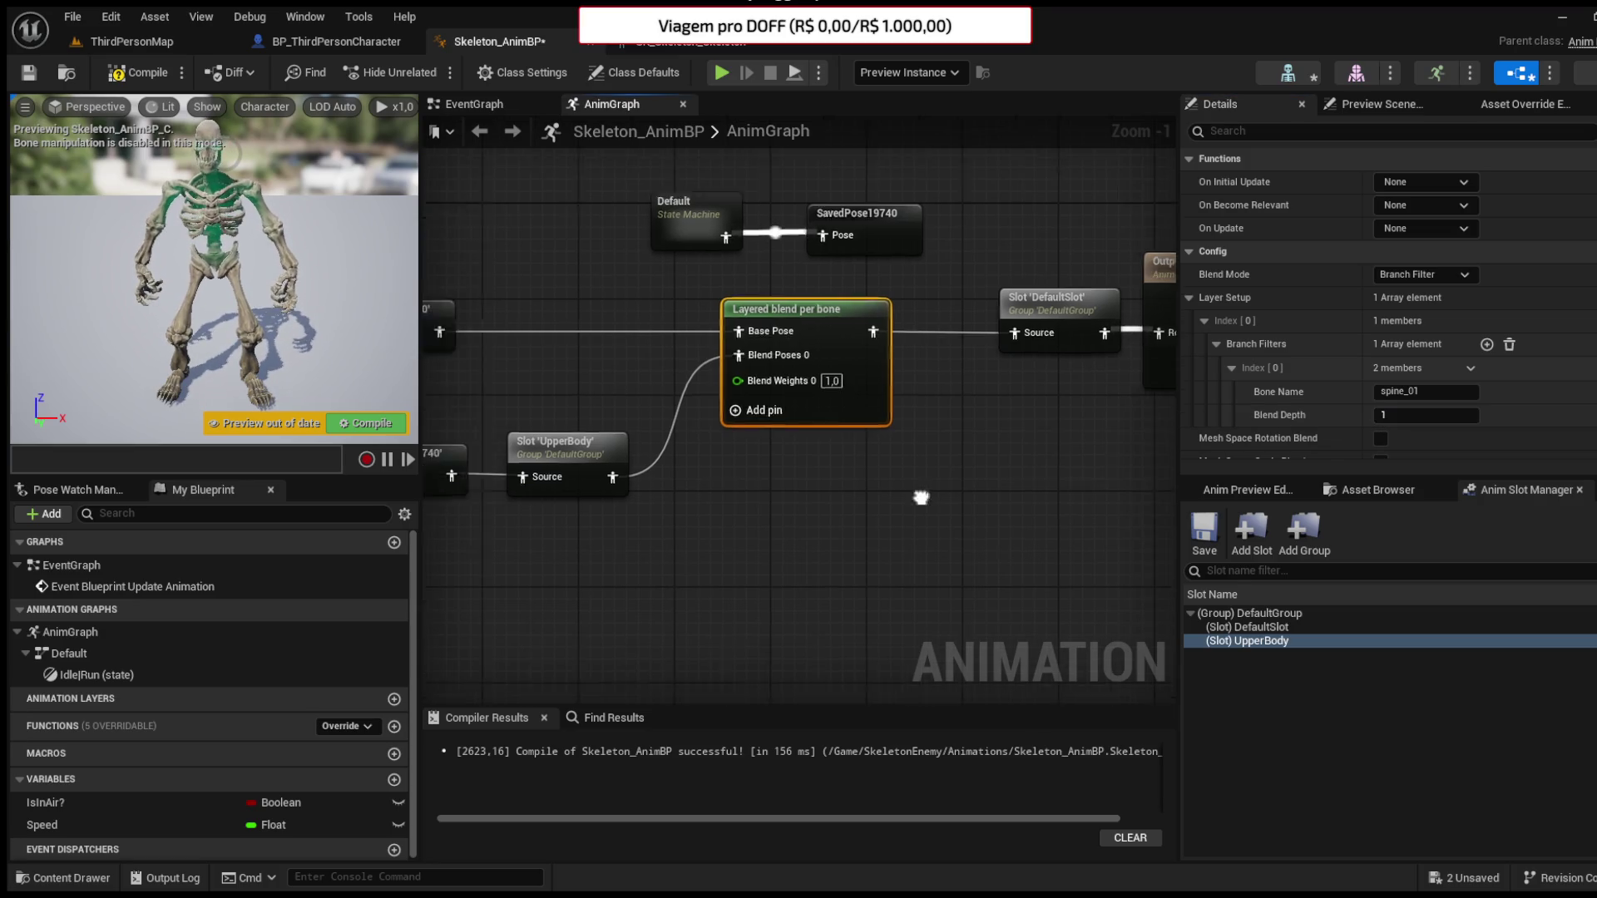
left_click(694, 437)
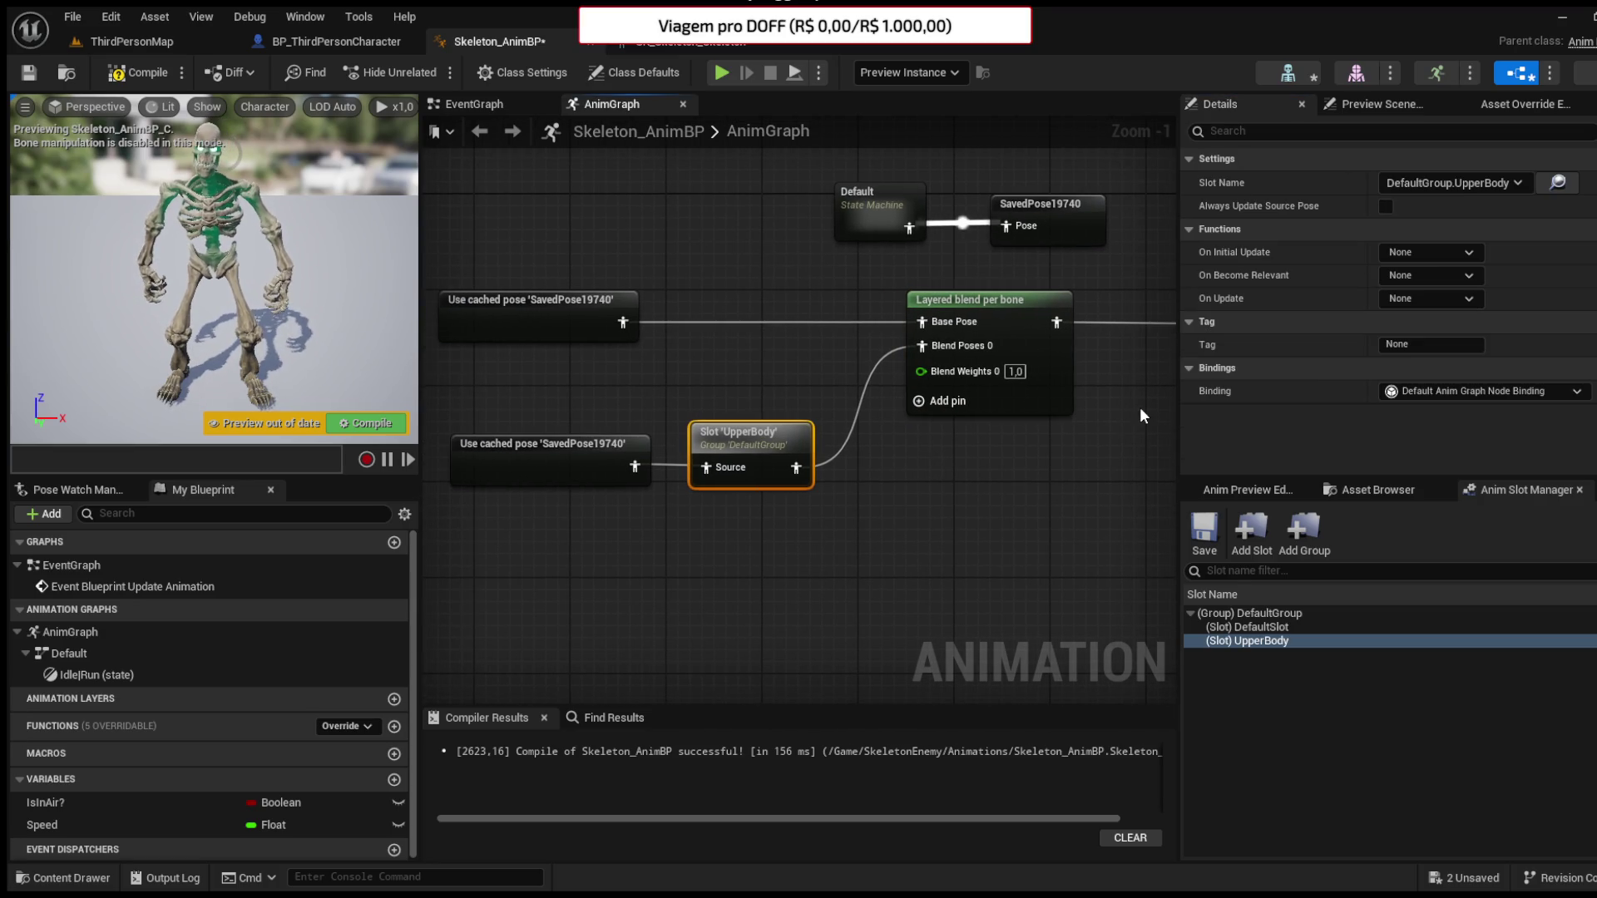
mouse_move(937, 463)
left_mouse_down()
mouse_move(808, 485)
mouse_move(891, 459)
mouse_move(920, 471)
mouse_move(832, 464)
left_mouse_up()
left_click(891, 459)
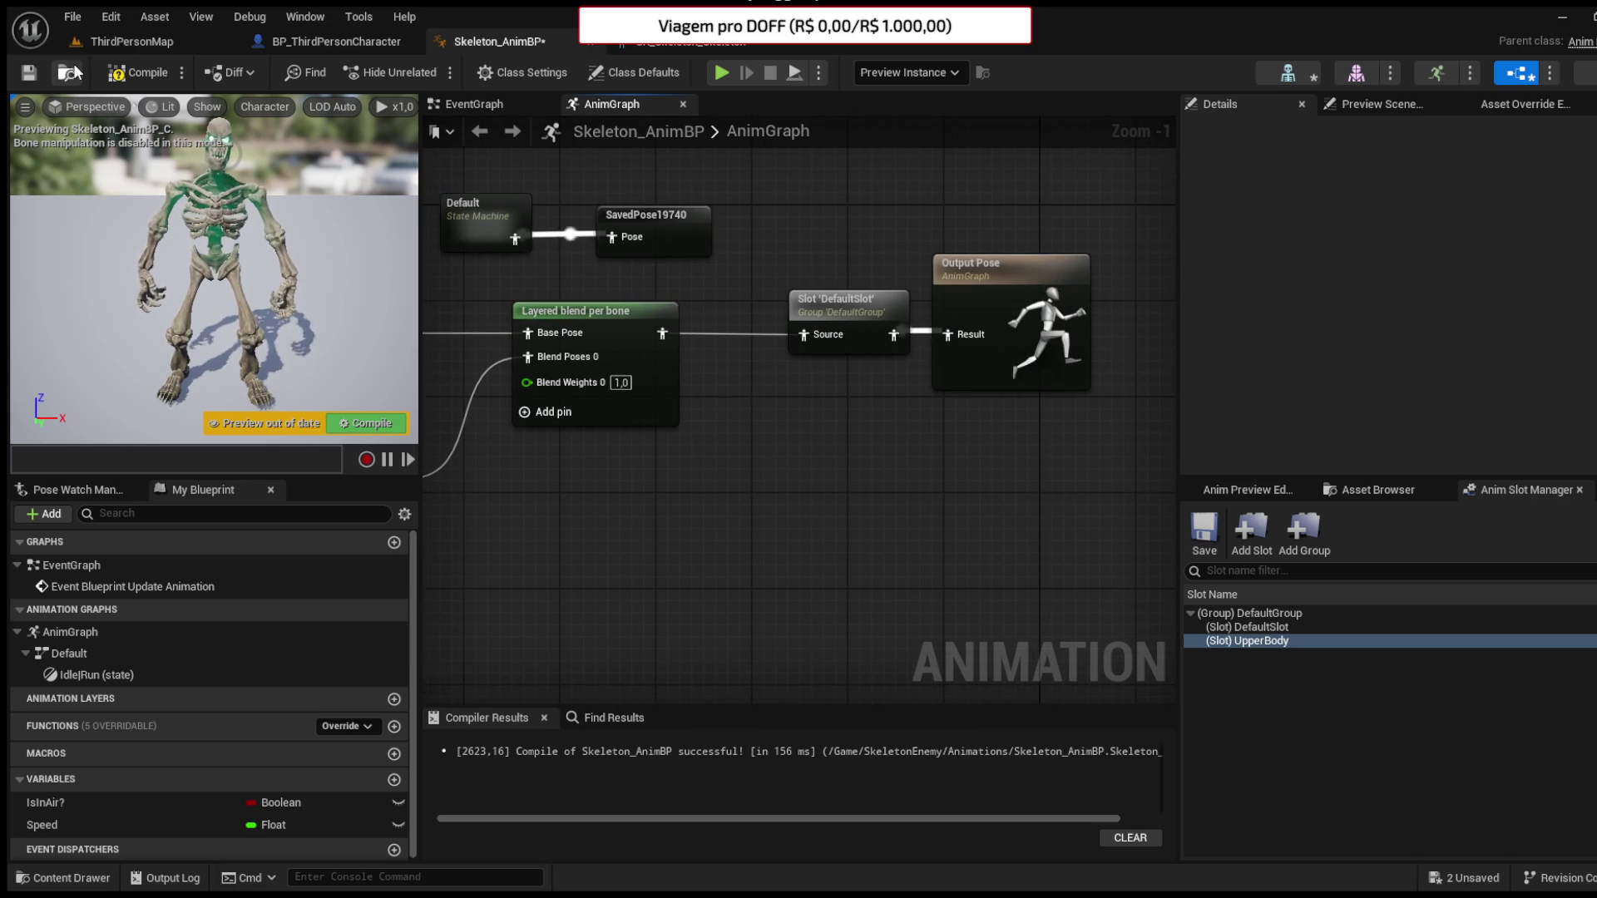
- Compile and save Skeleton_AnimBP, then return to BP_ThirdPersonCharacter
left_click(138, 72)
left_click(29, 73)
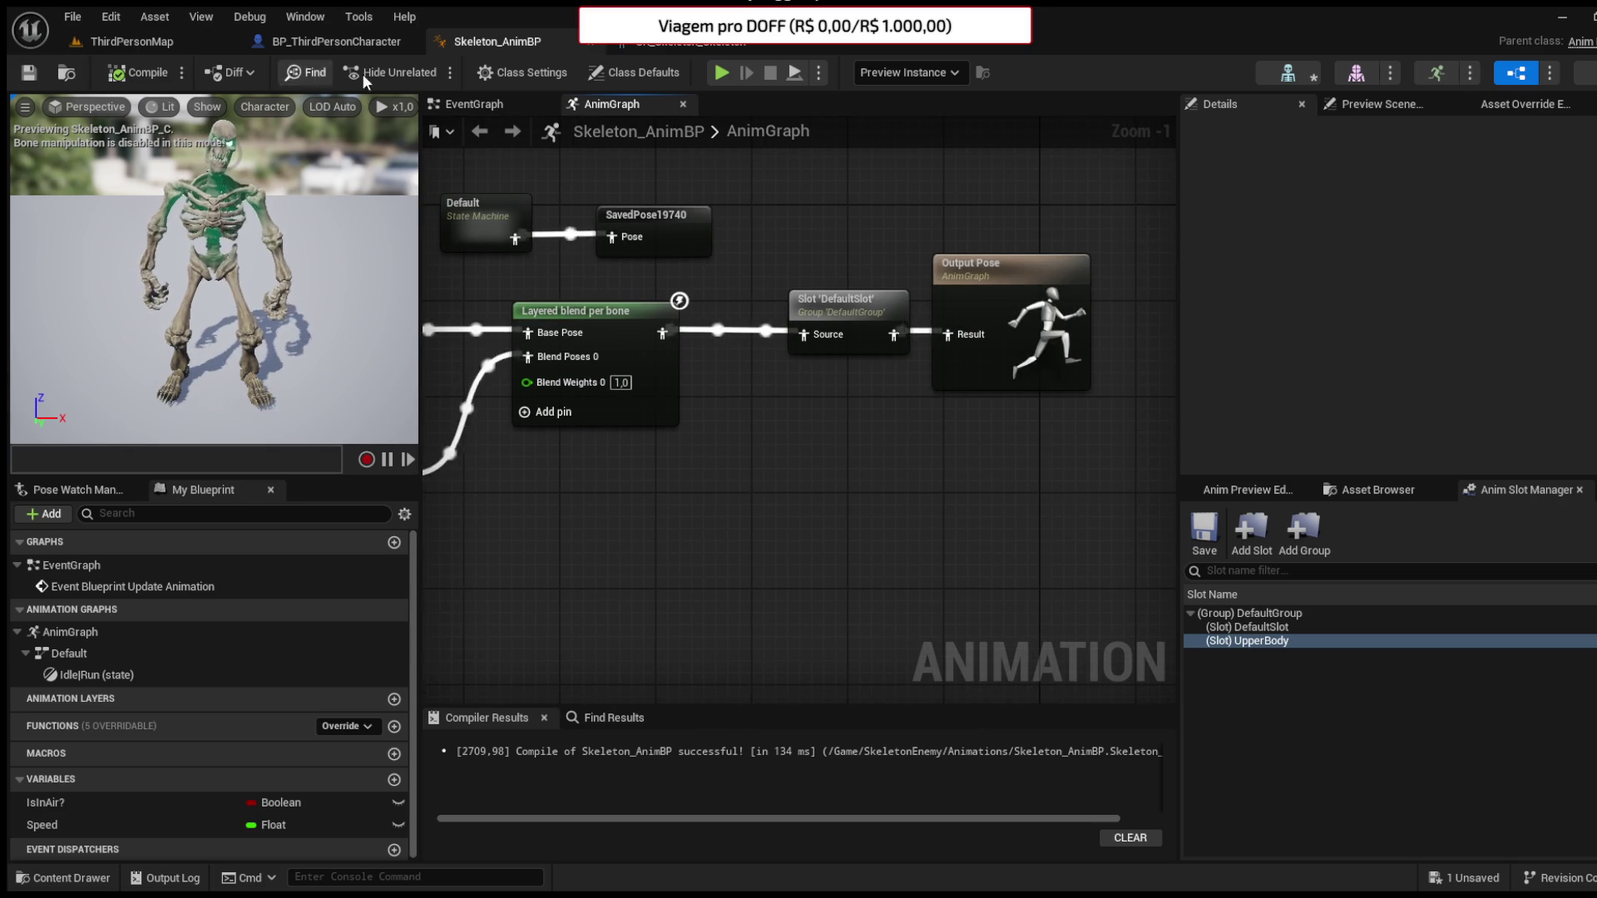
left_click(325, 40)
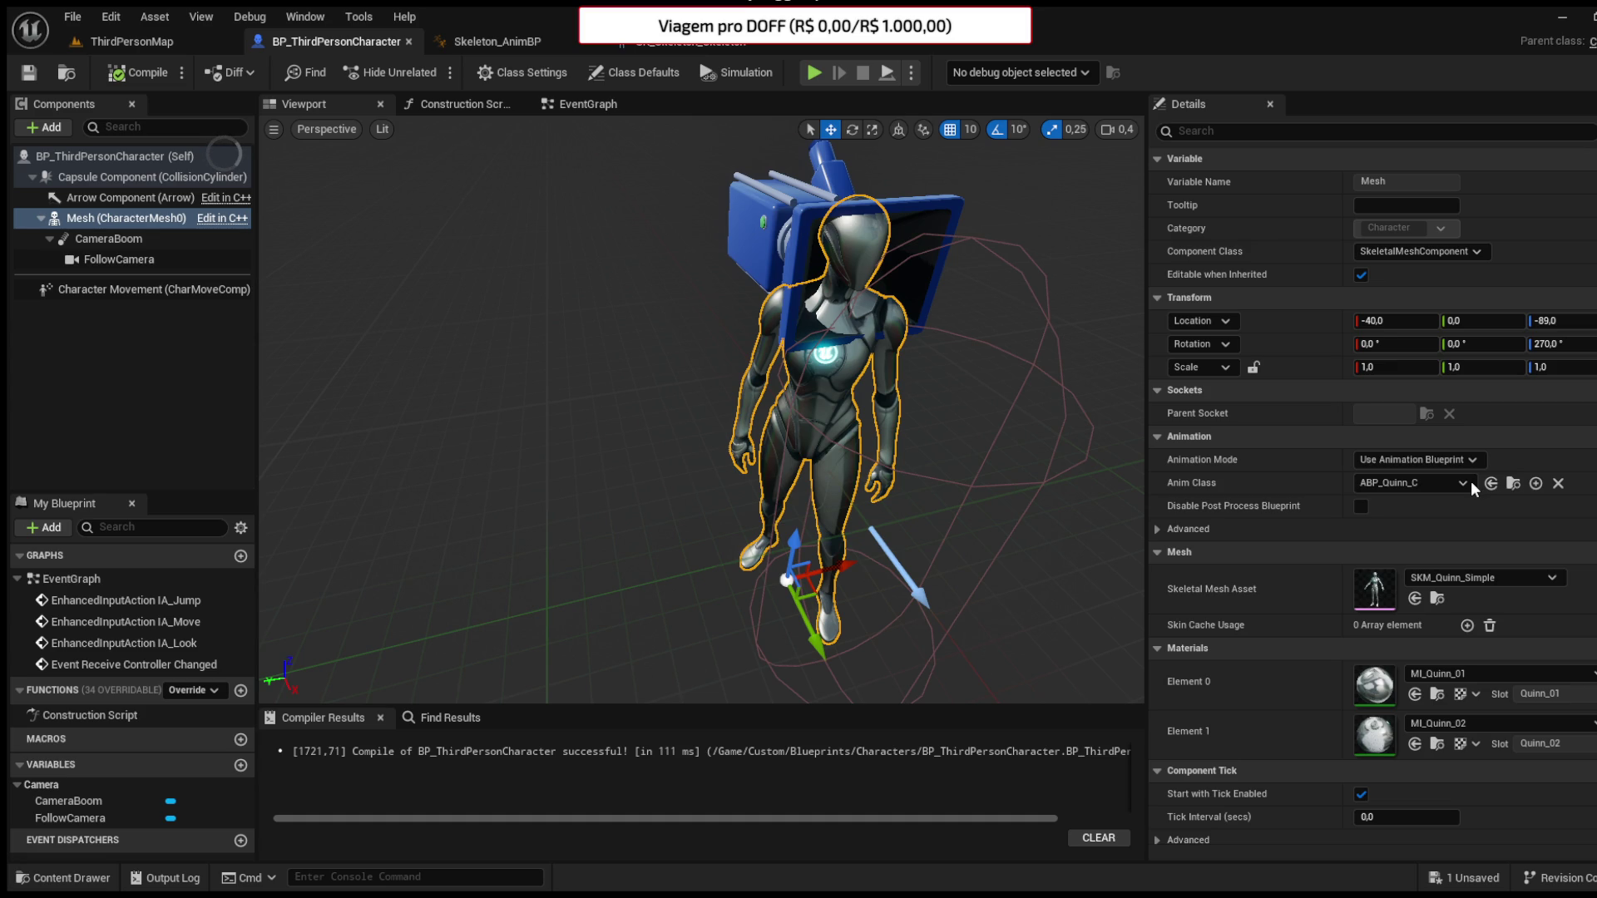
- Browse to SkeletonEnemy/Blueprint and start Play in Editor with Alt+P
left_click(67, 877)
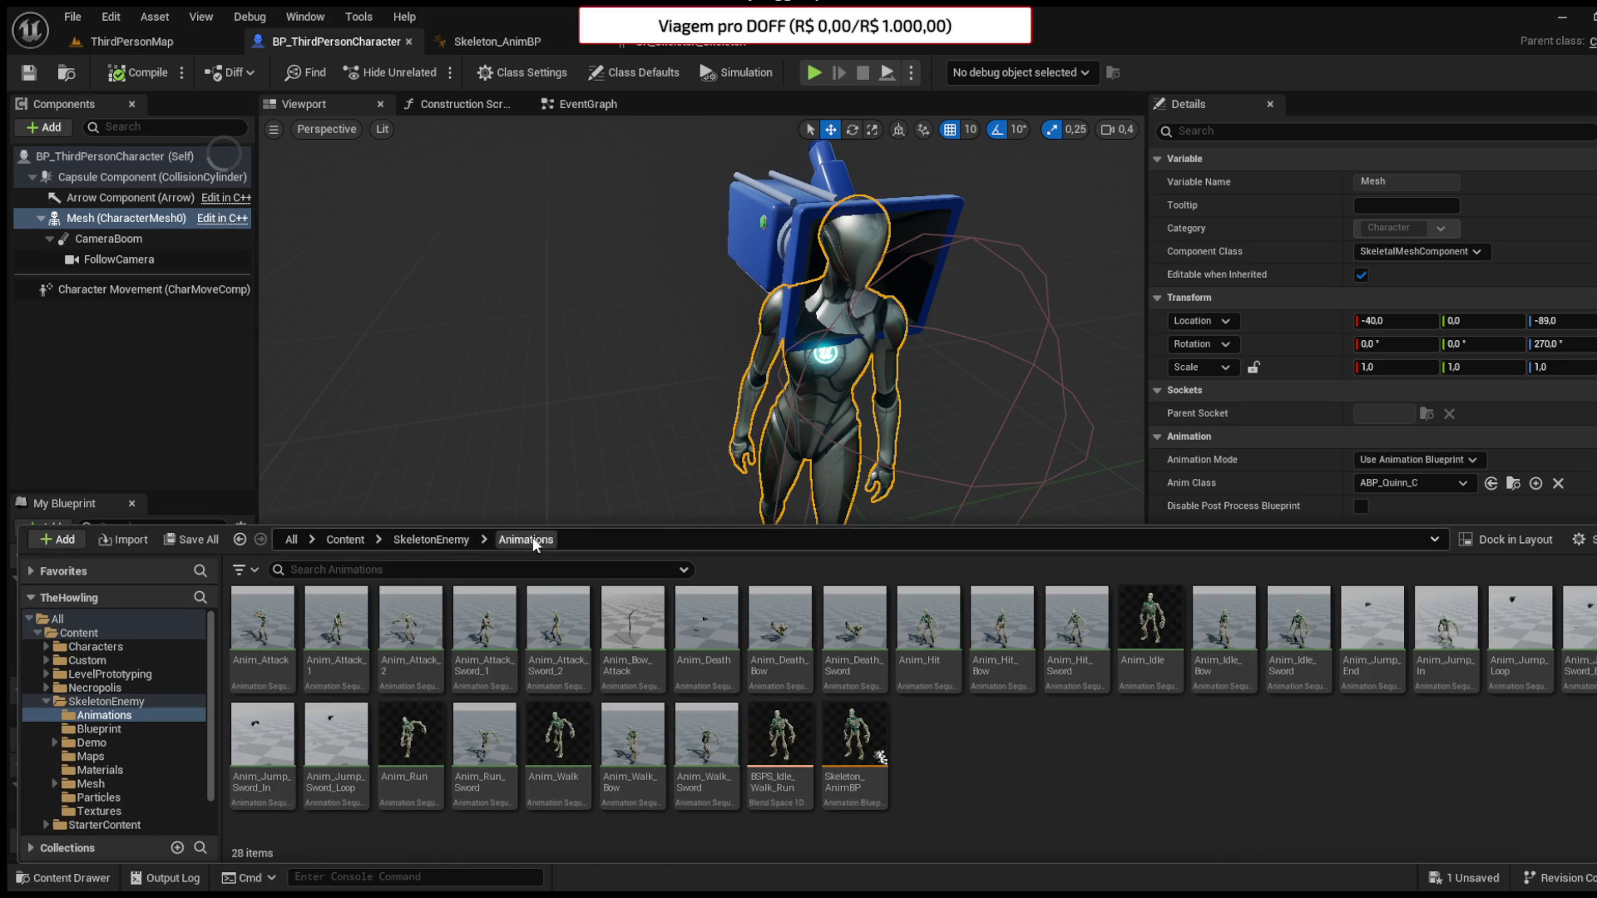
left_click(419, 542)
double_click(356, 634)
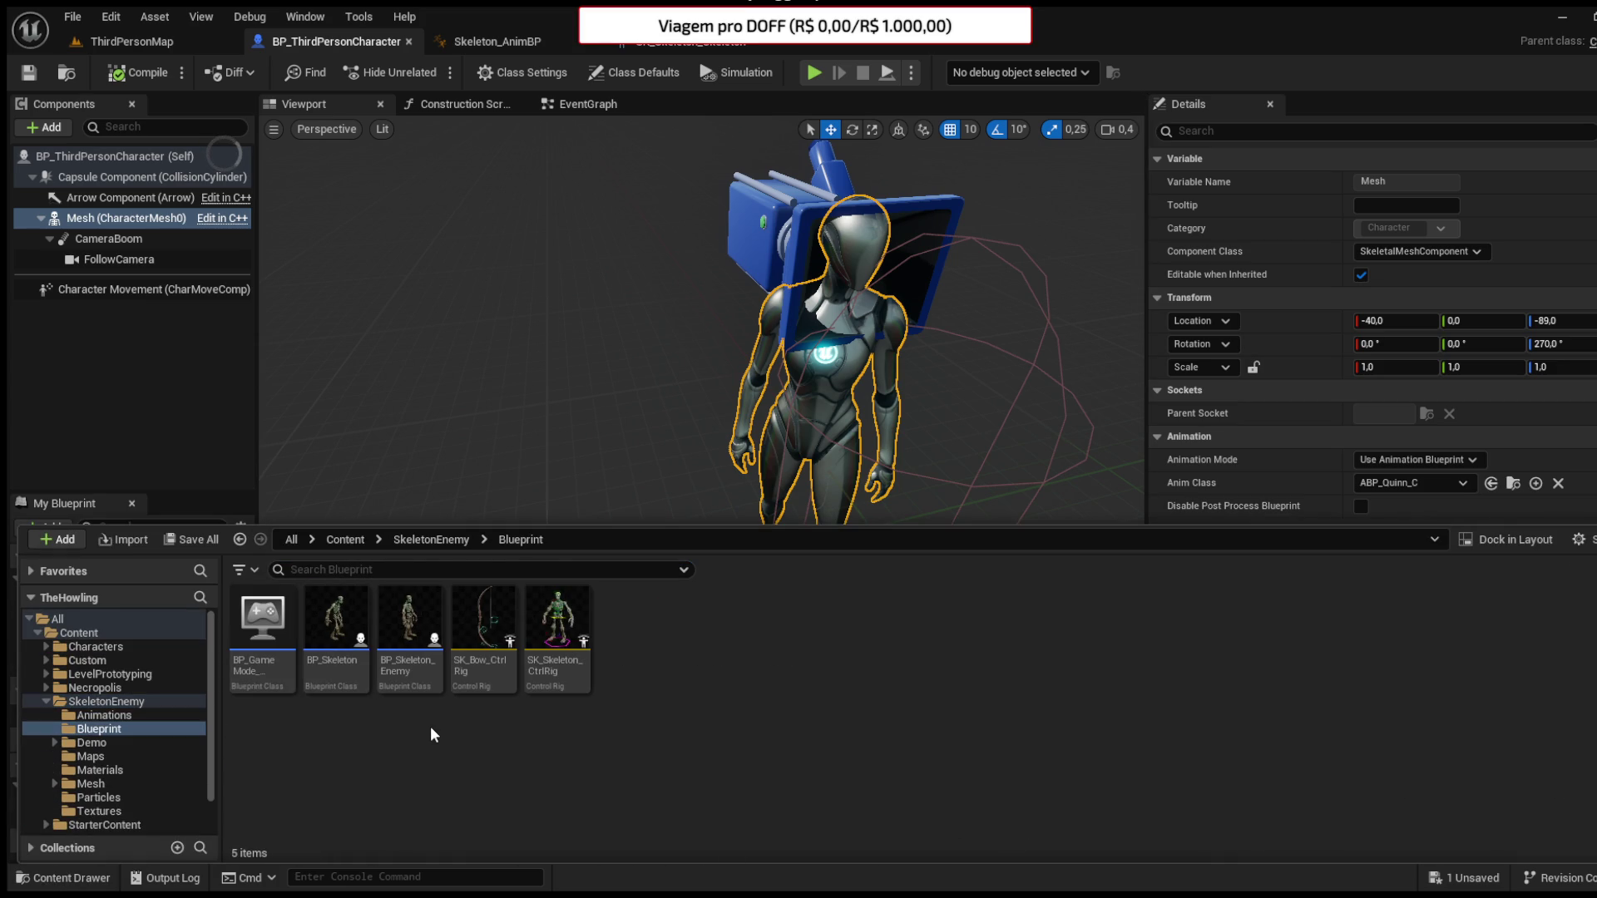
key("alt+p")
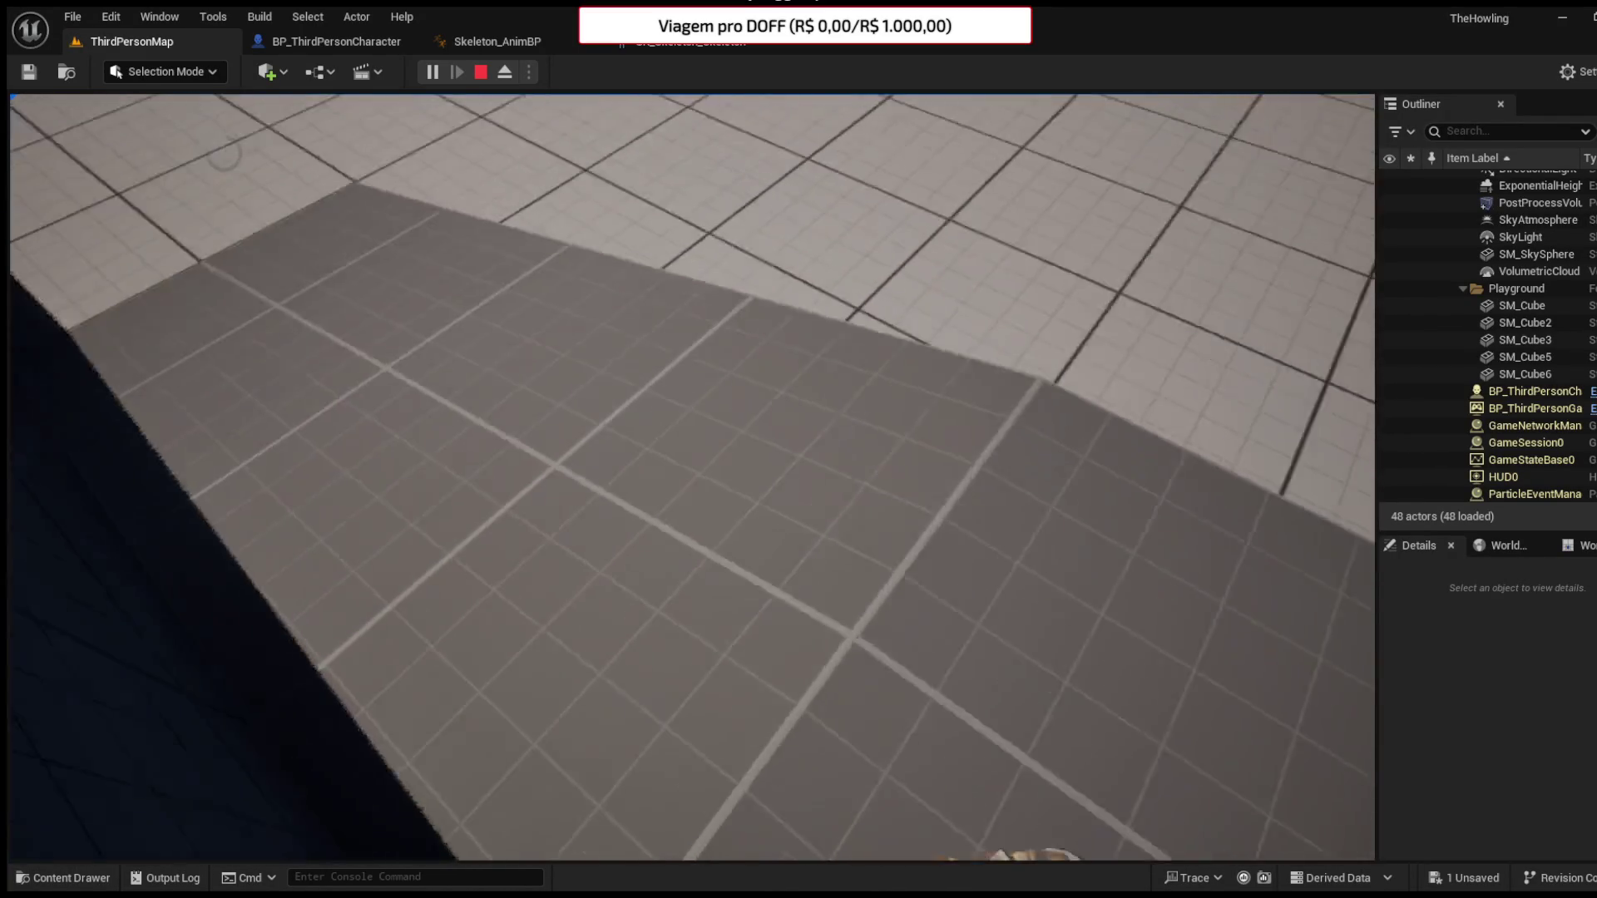
- Stop the play test and switch back to the Skeleton_AnimBP tab
key("Escape")
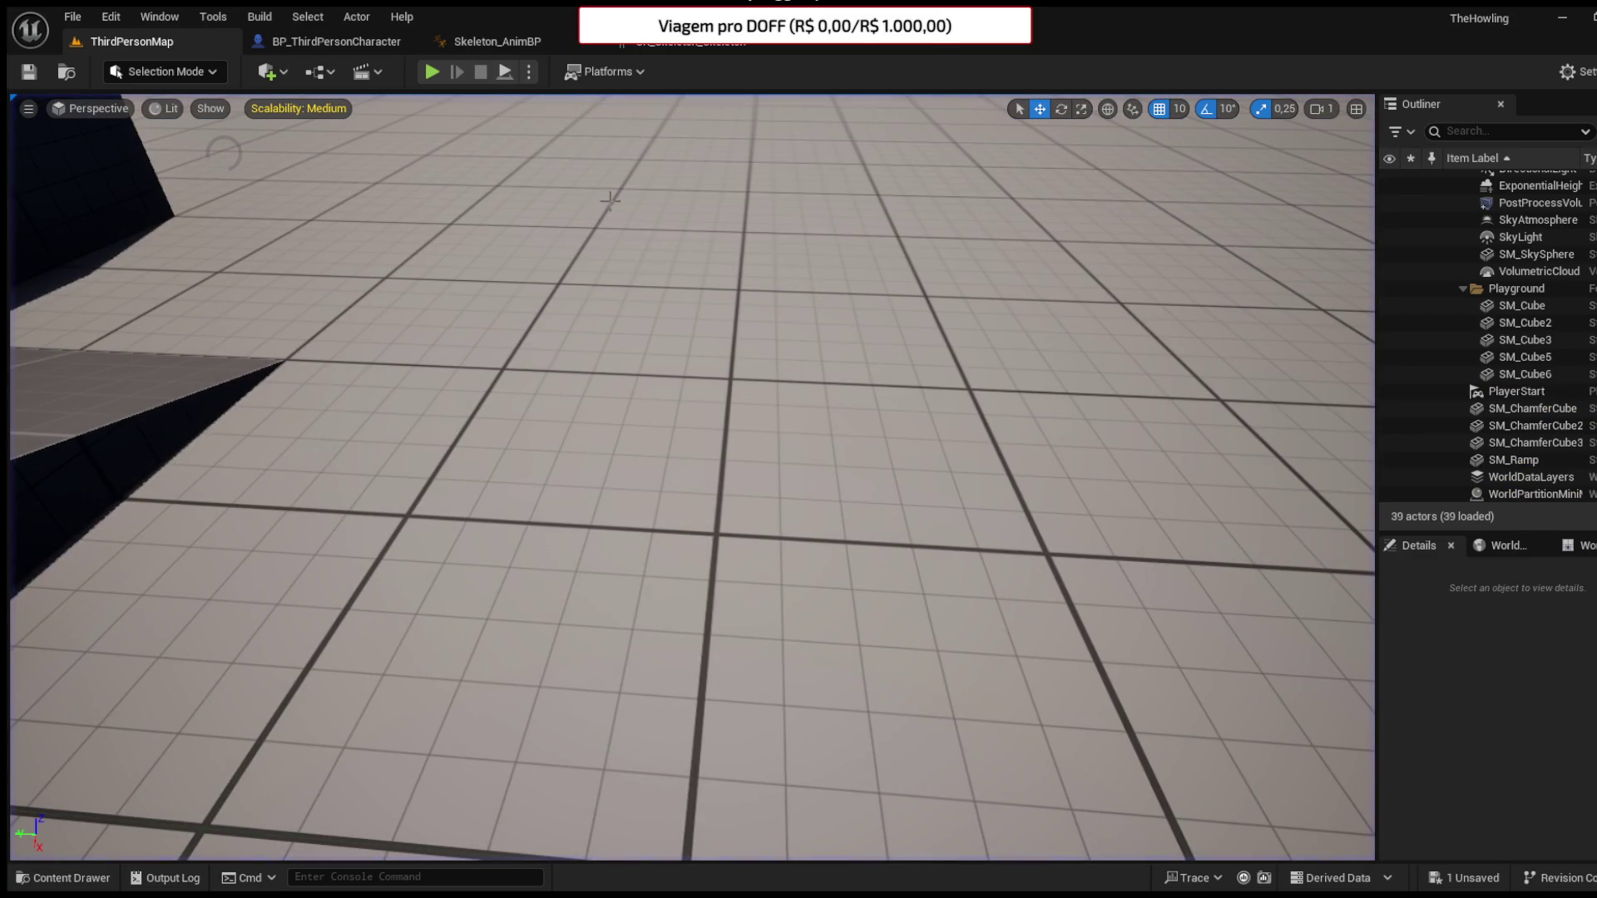
left_click(511, 38)
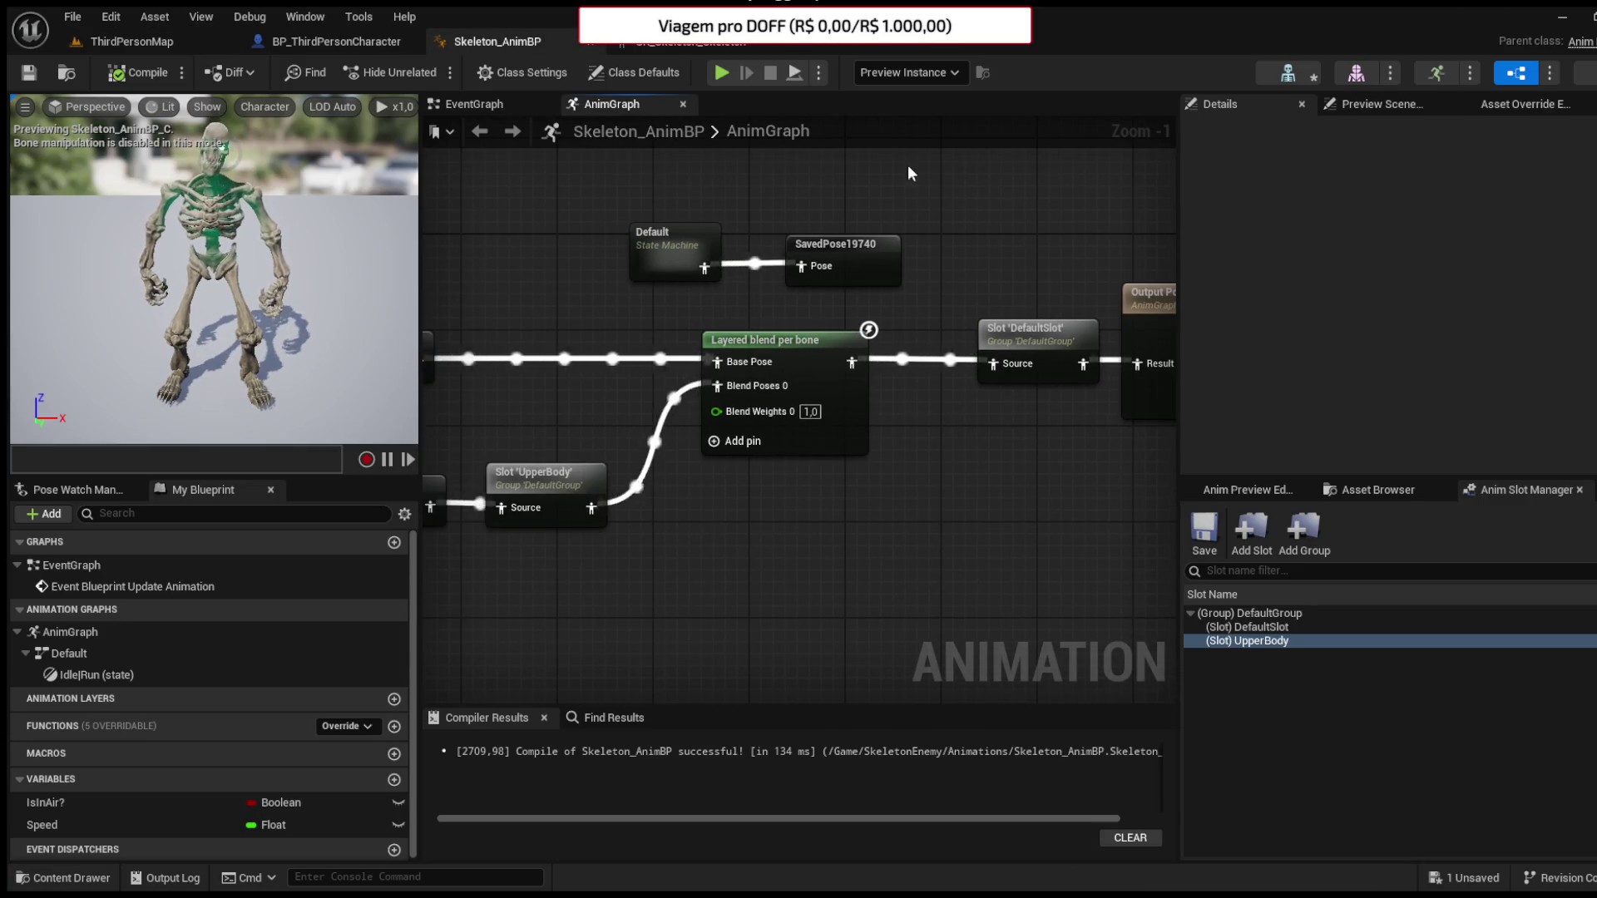
- Open the Default state machine's Idle|Run state showing BSPS_Idle_Walk_Run, then the Content Drawer
left_click_drag(577, 216, 687, 297)
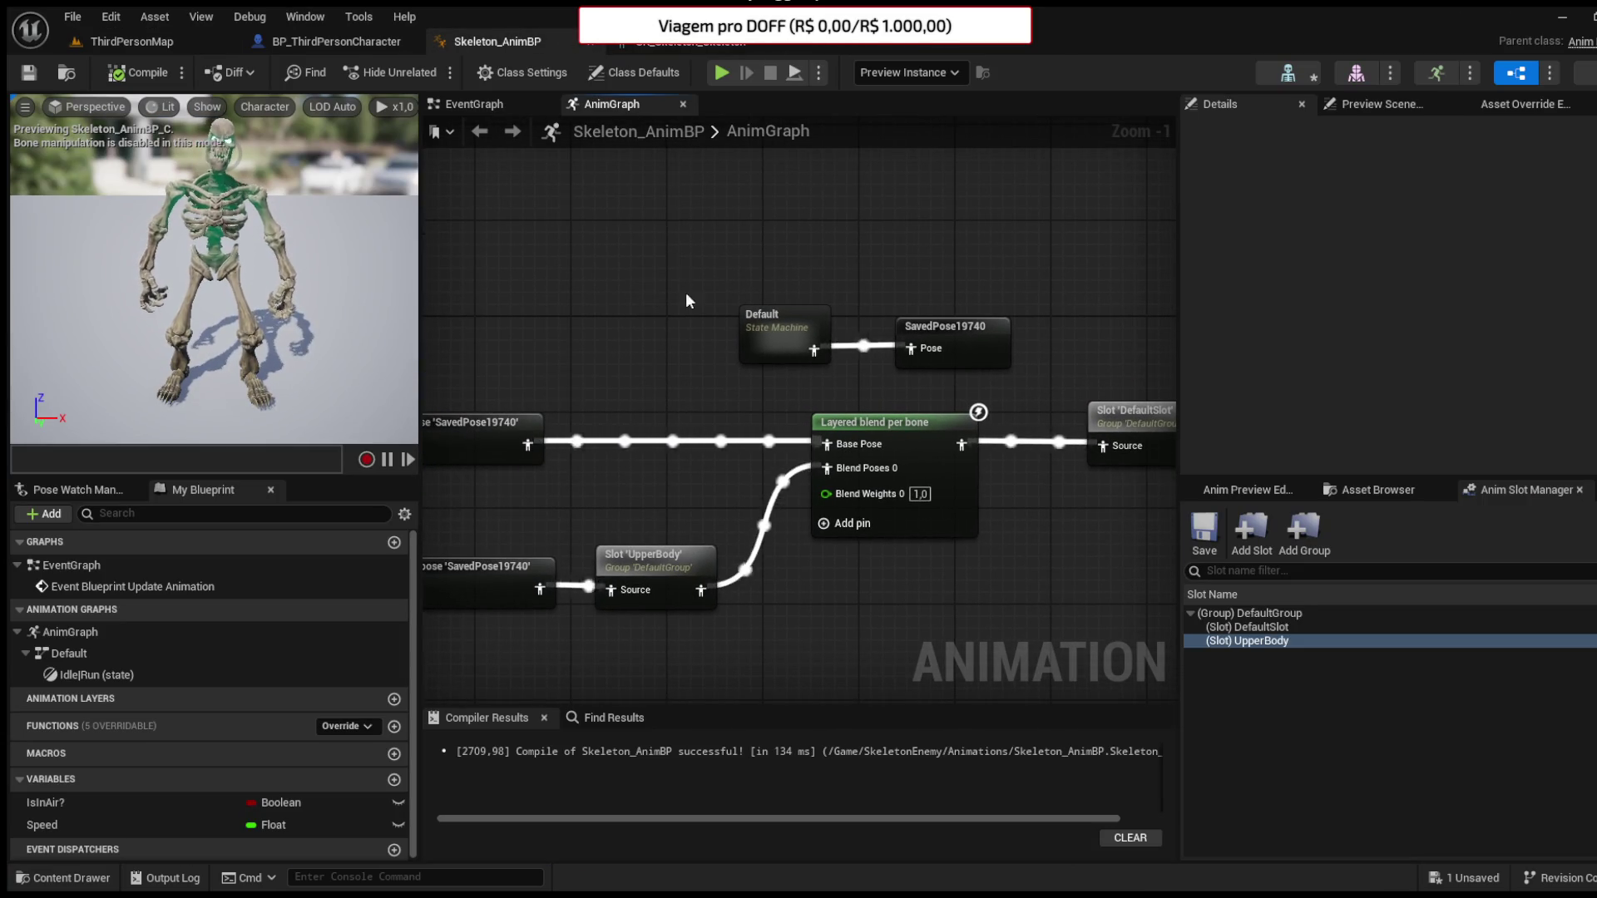
double_click(774, 335)
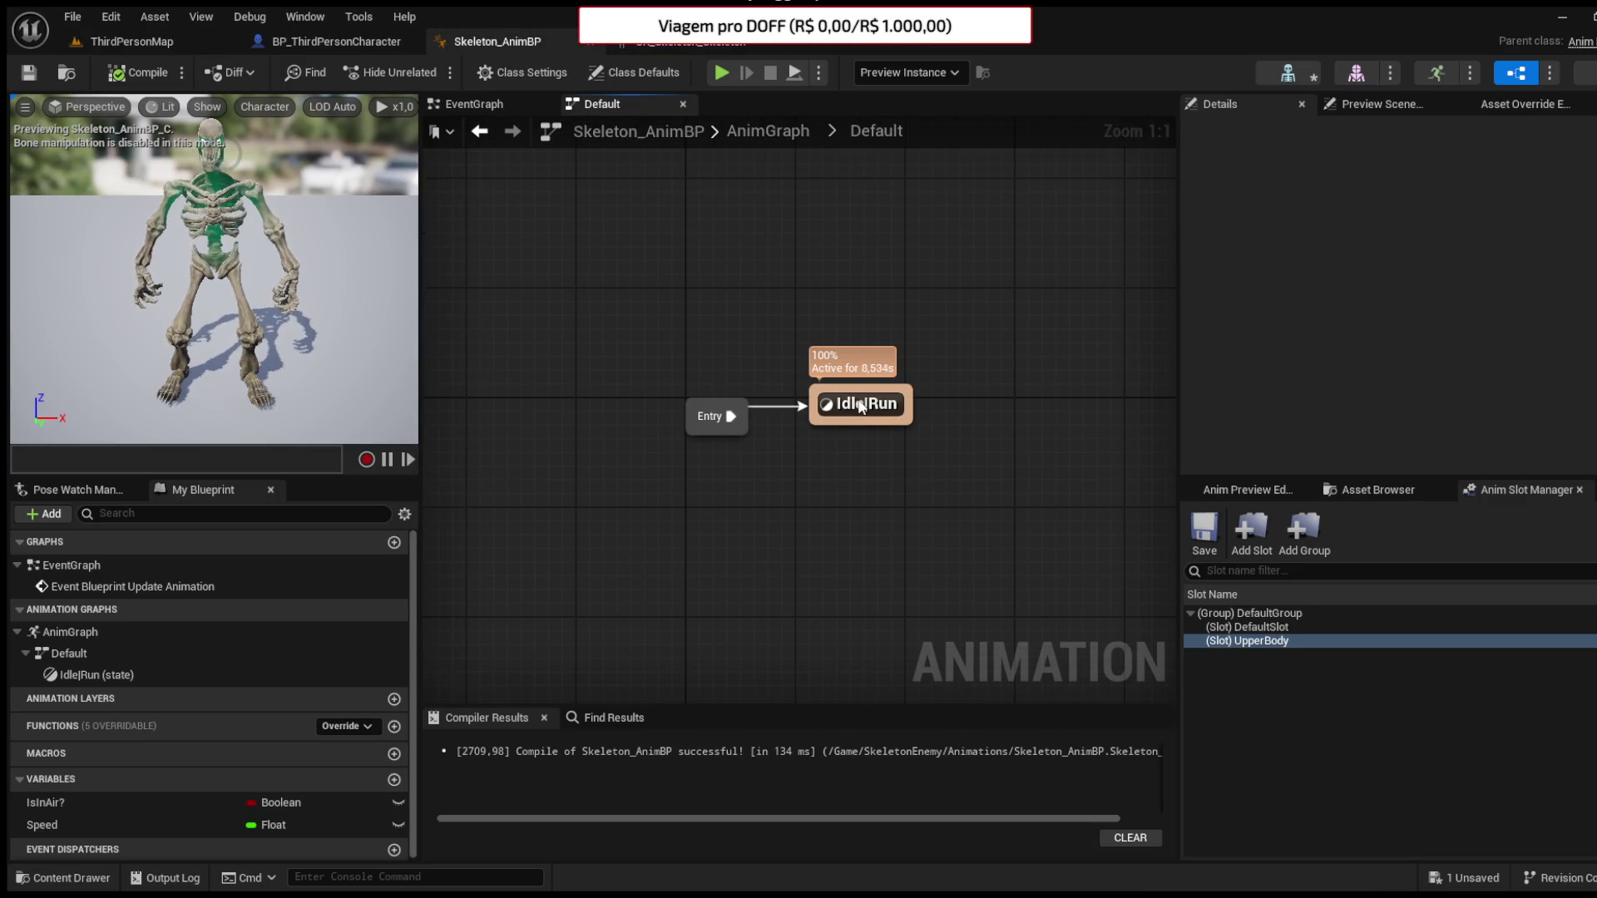
double_click(861, 405)
left_click(768, 346)
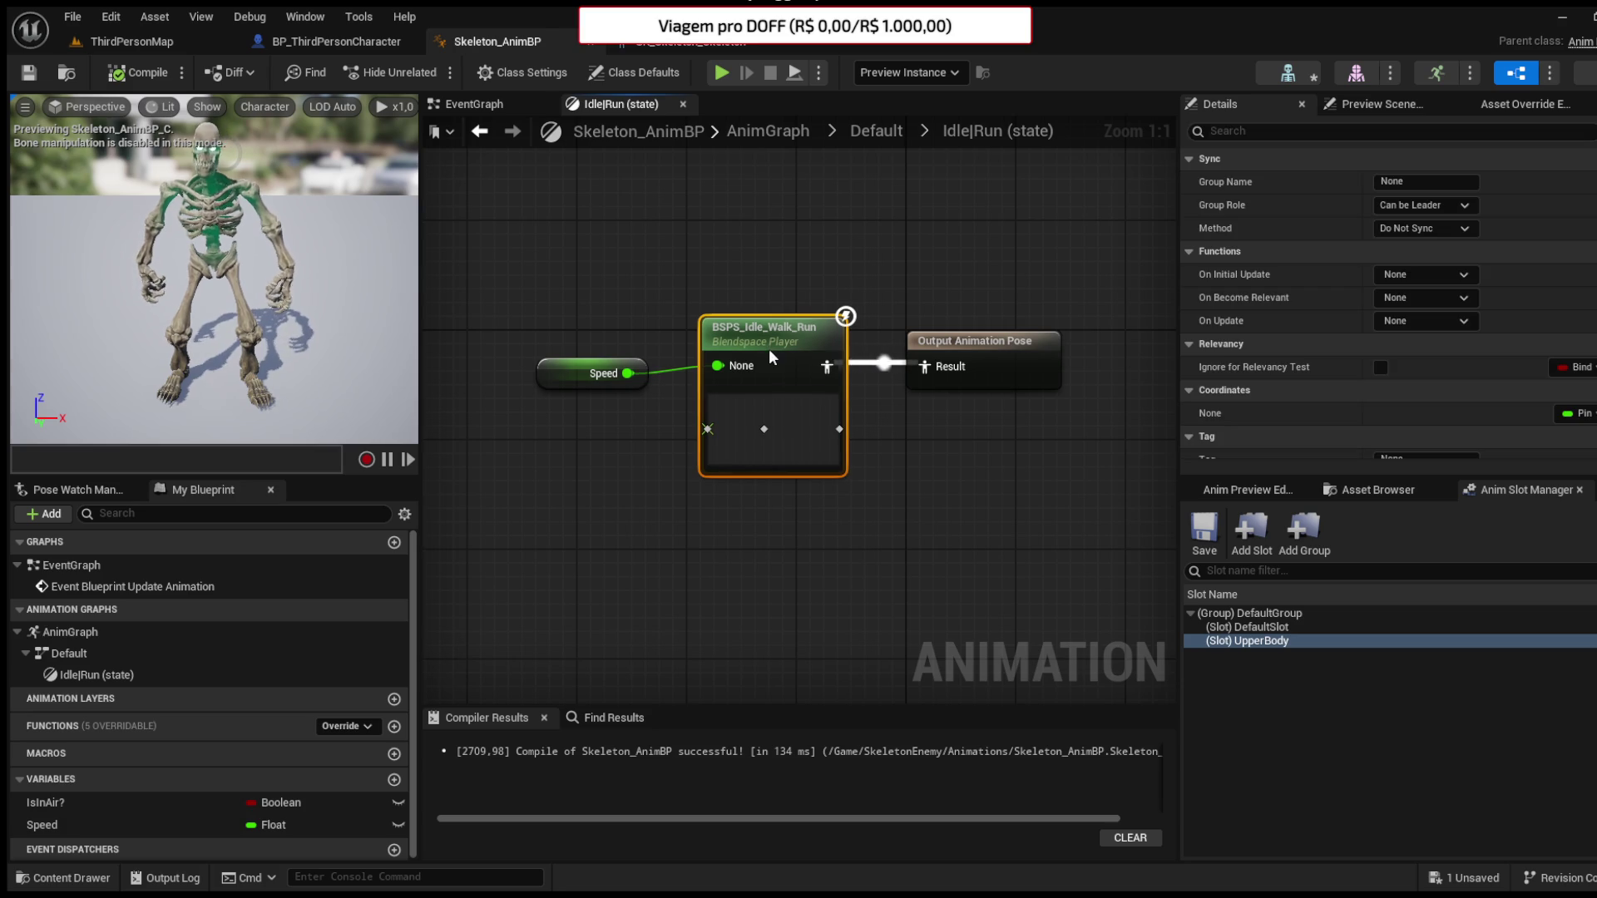
left_click(571, 446)
left_click_drag(570, 446, 614, 410)
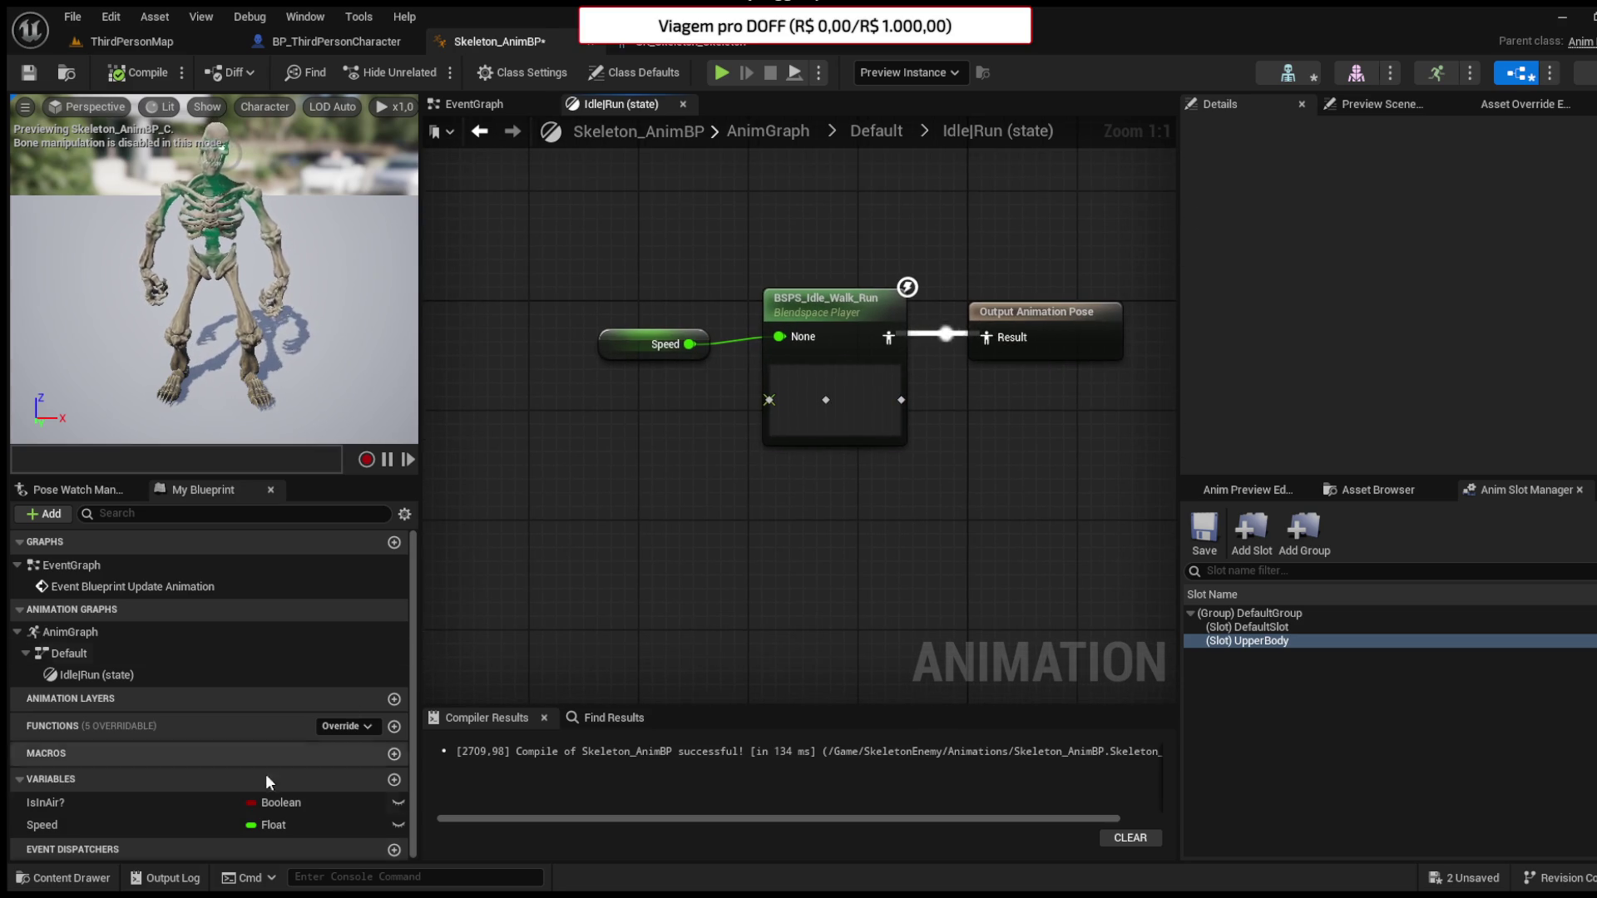
left_click(52, 878)
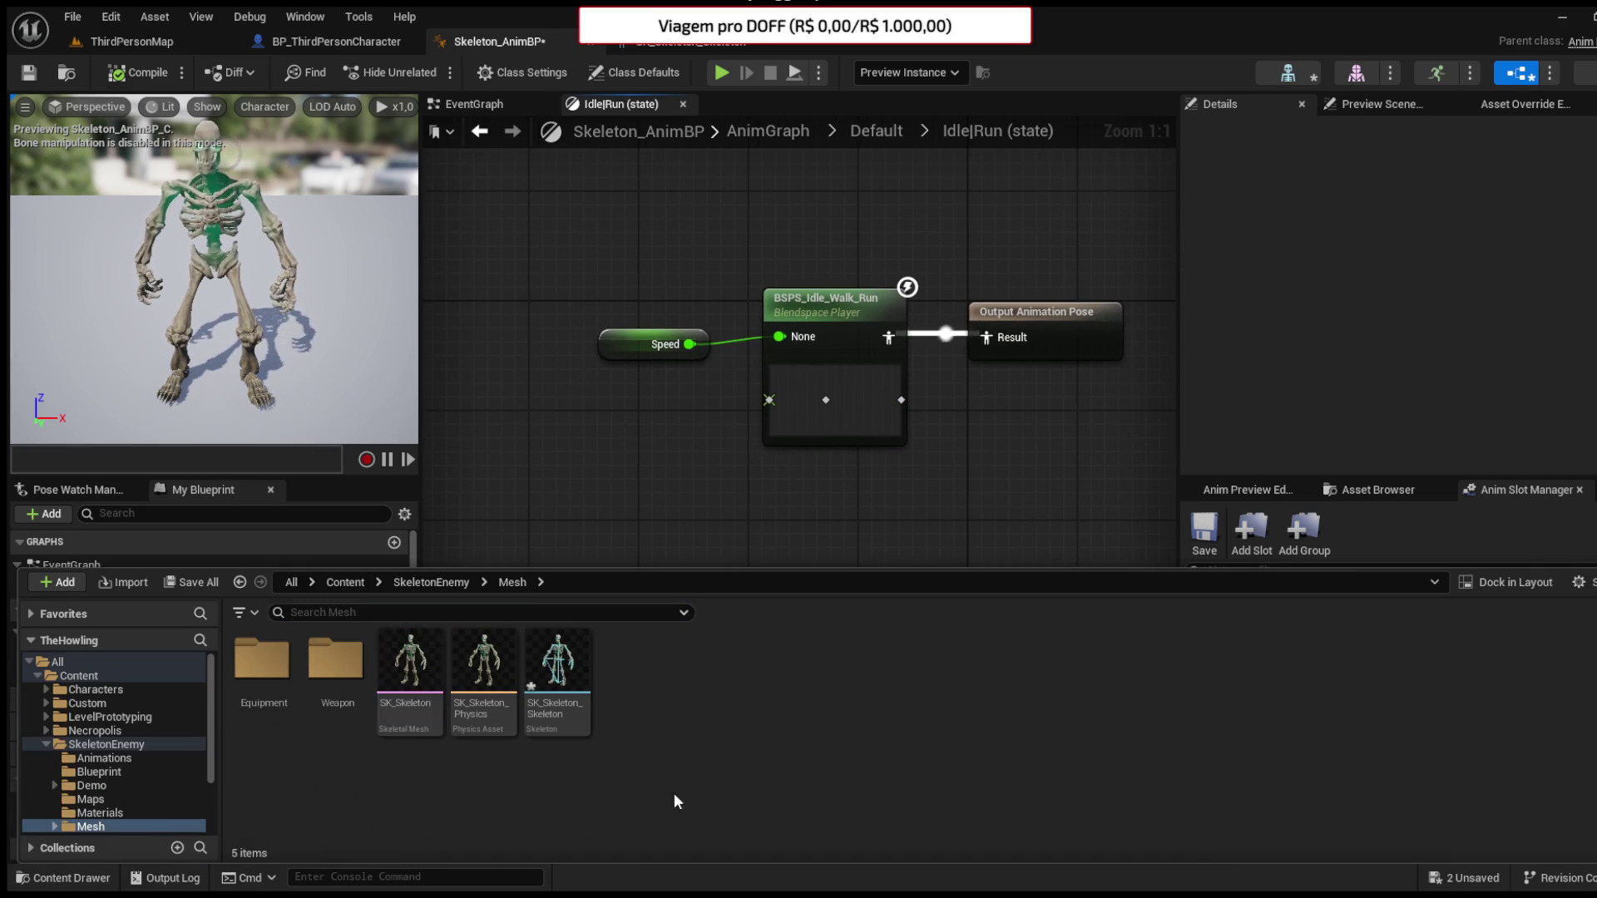
- Create a new folder named Animations inside Custom and open it
left_click(88, 703)
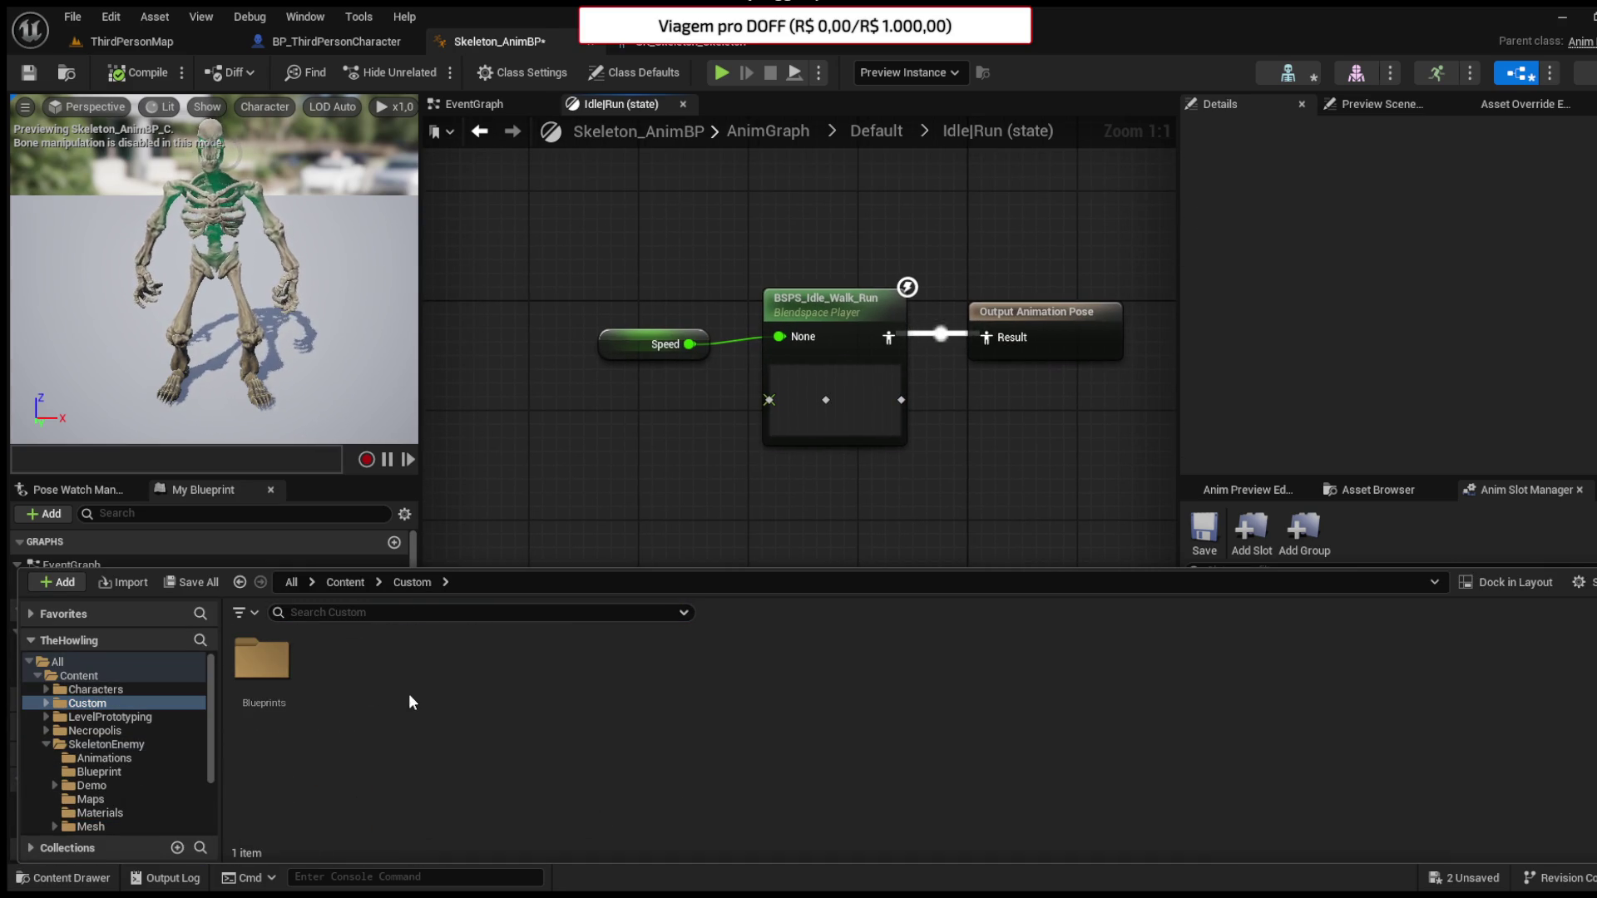
double_click(262, 662)
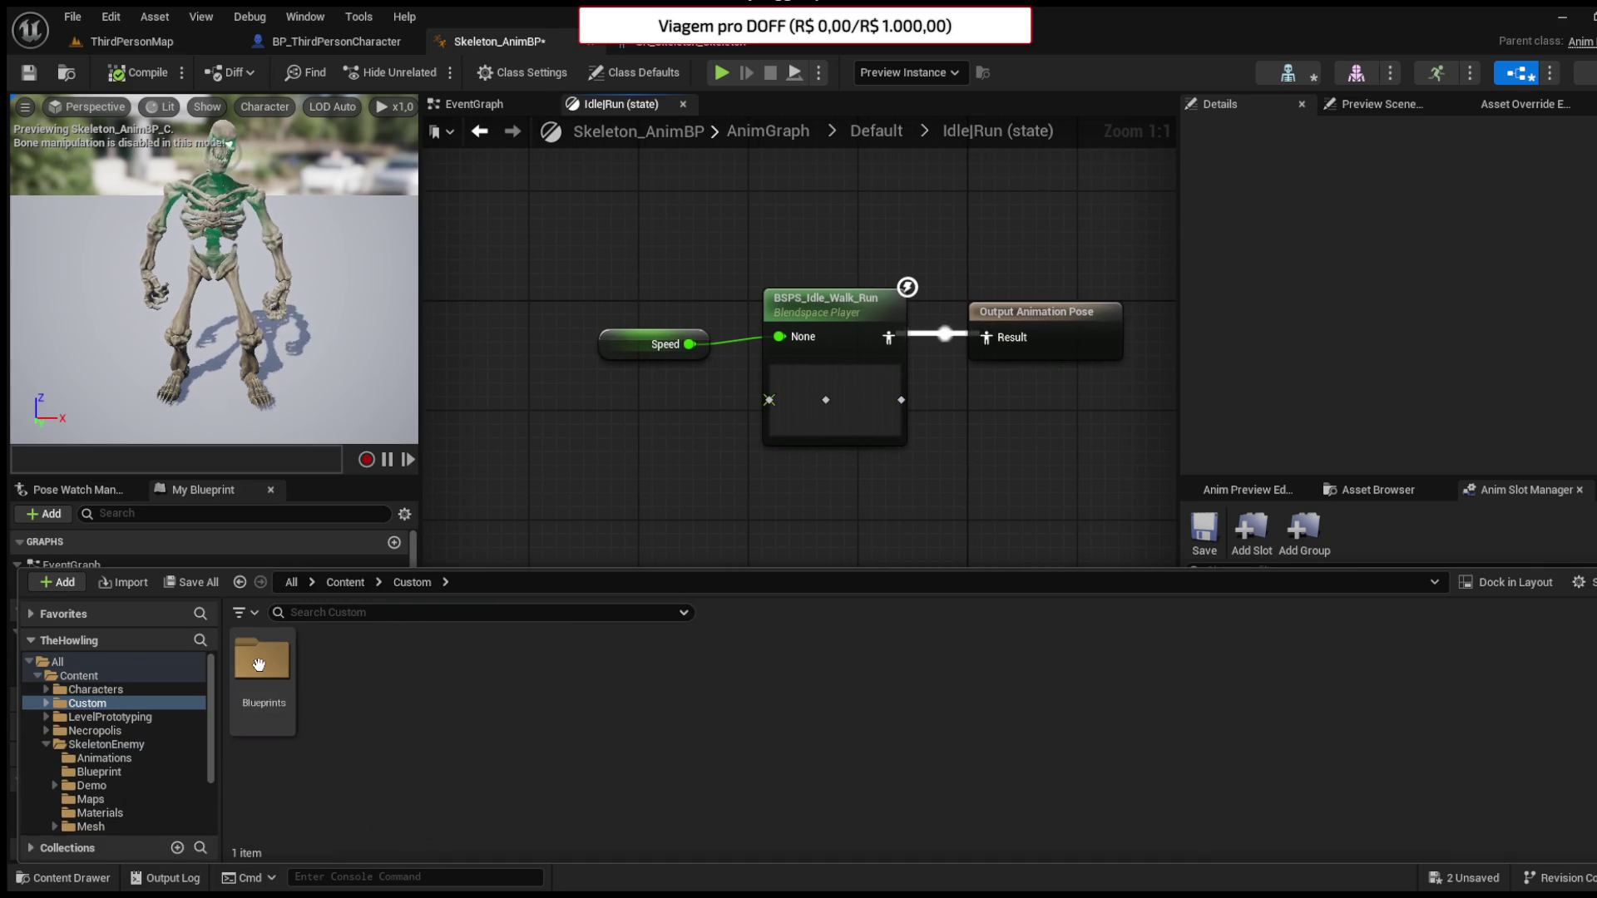
left_click(413, 582)
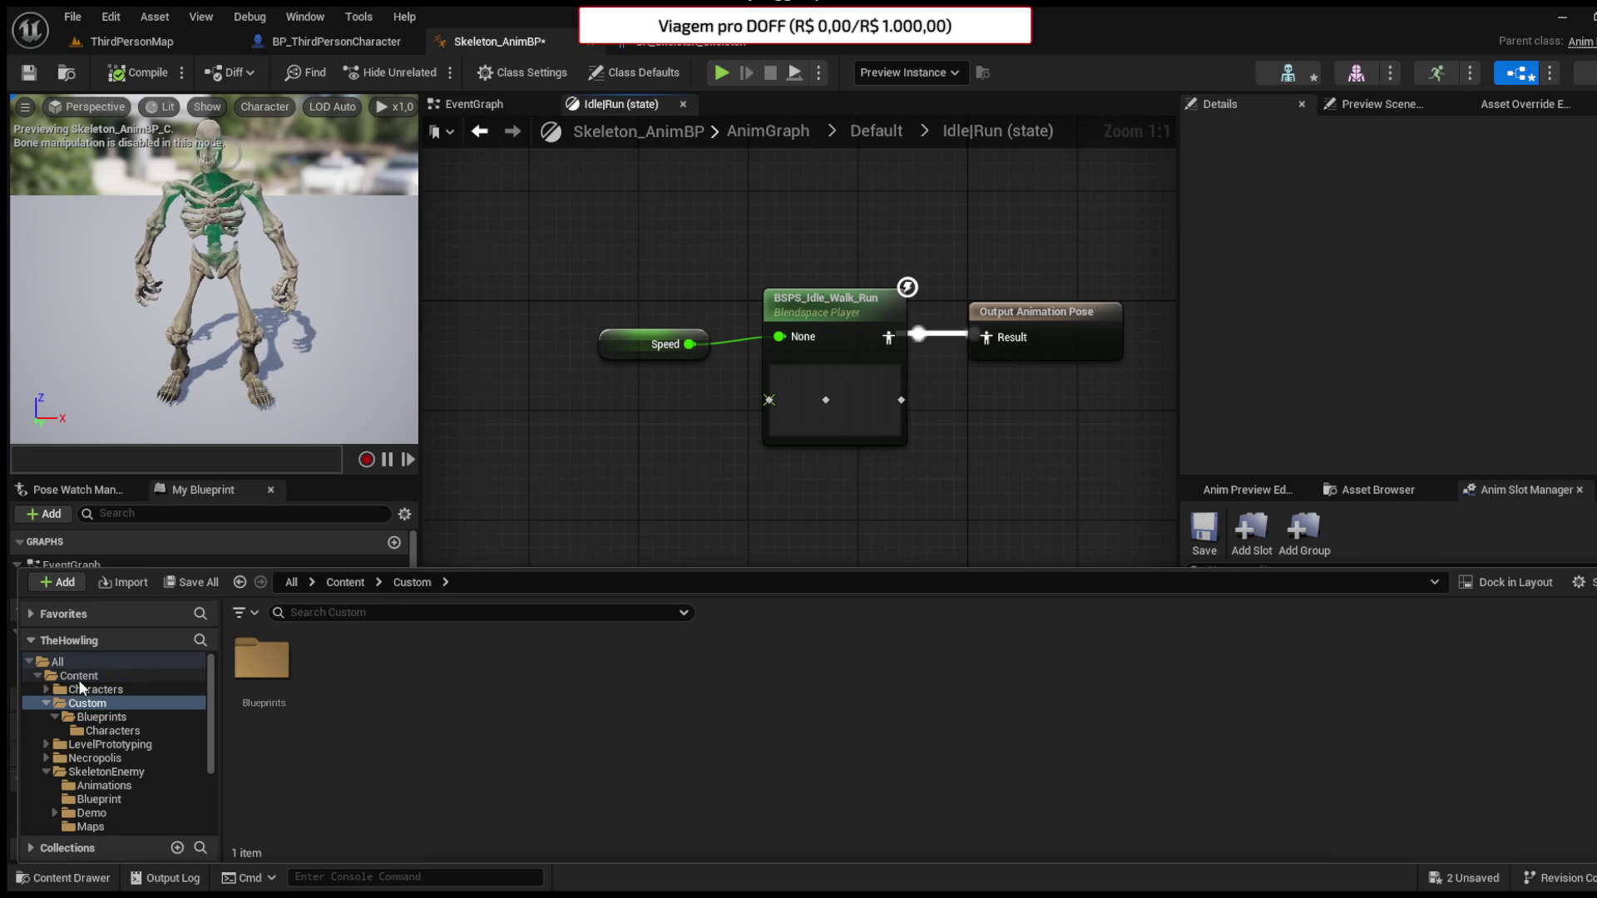
left_click(46, 772)
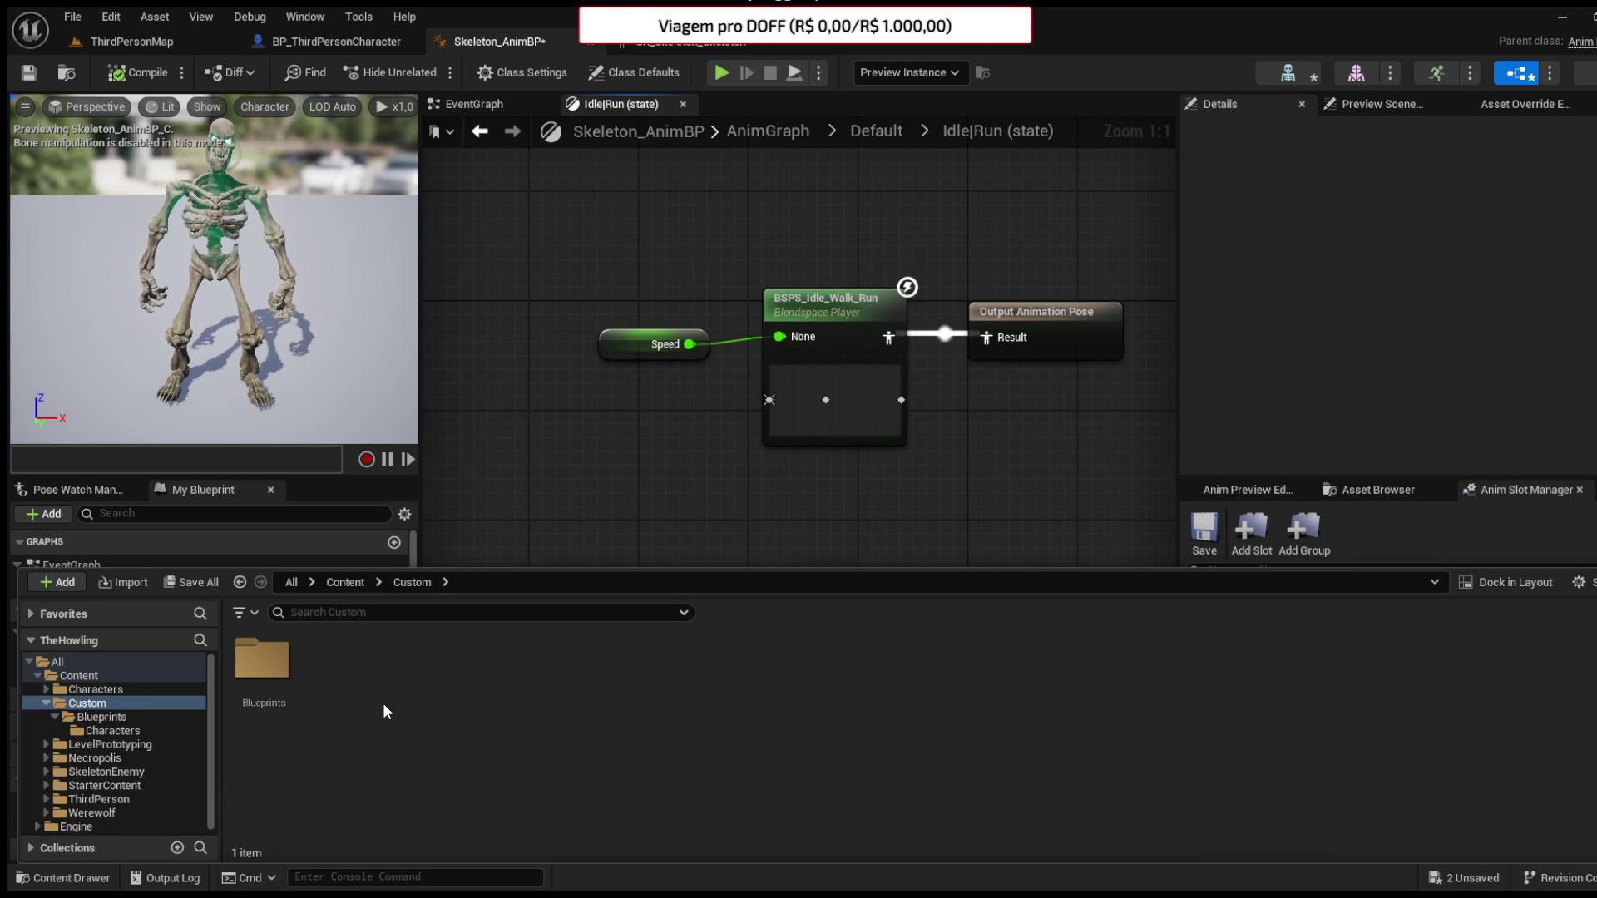
key("ctrl+shift+n")
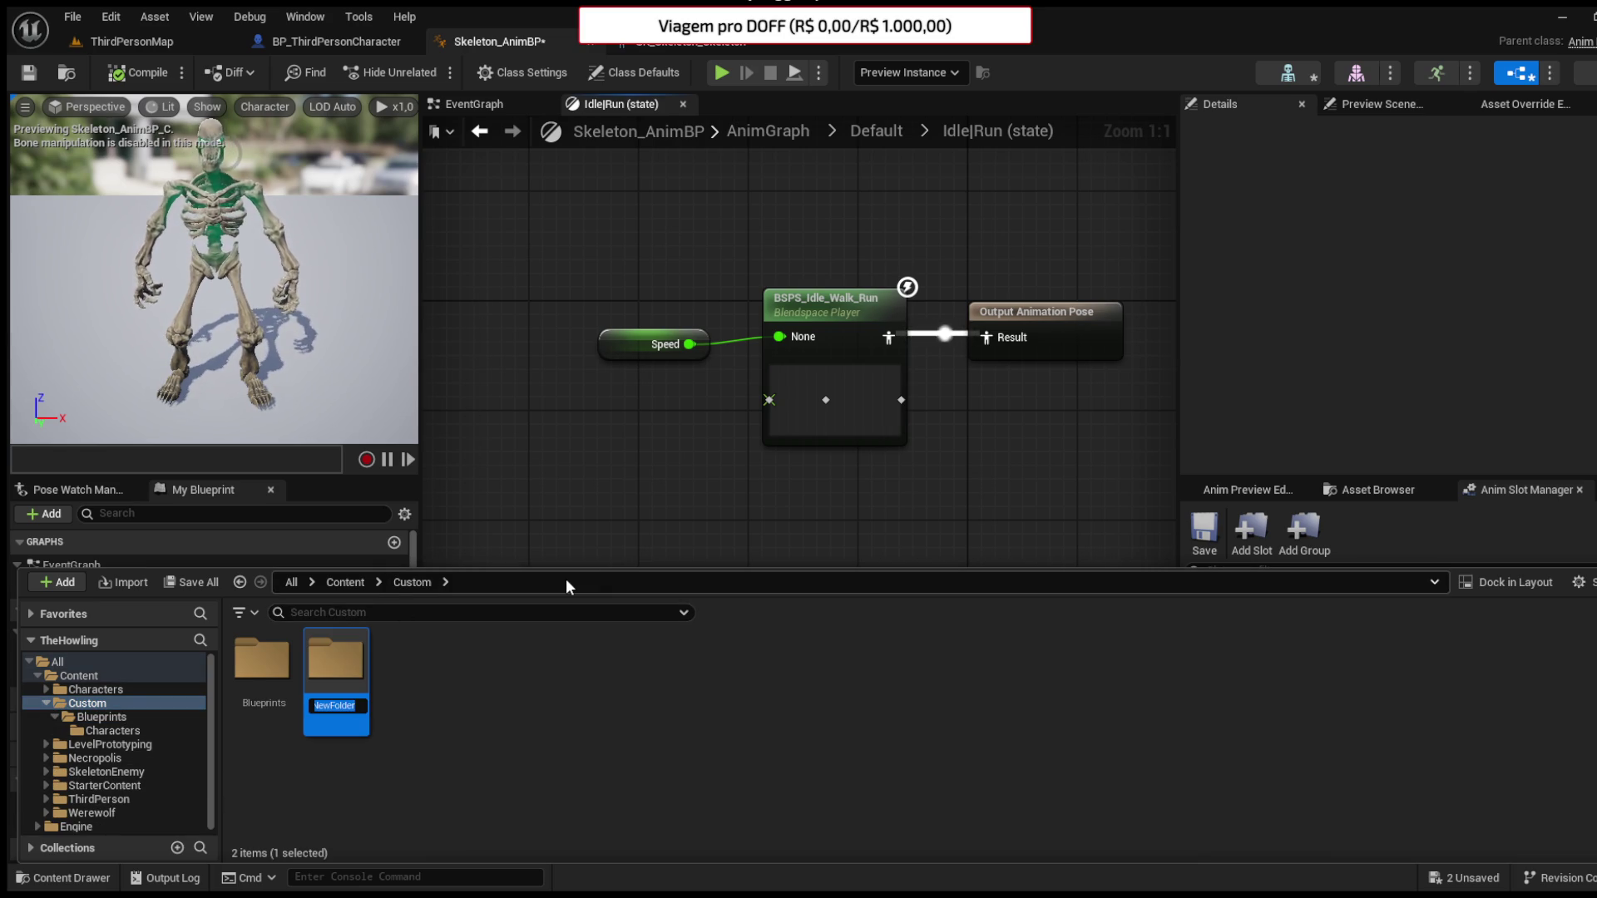
type("Animations")
key("Return")
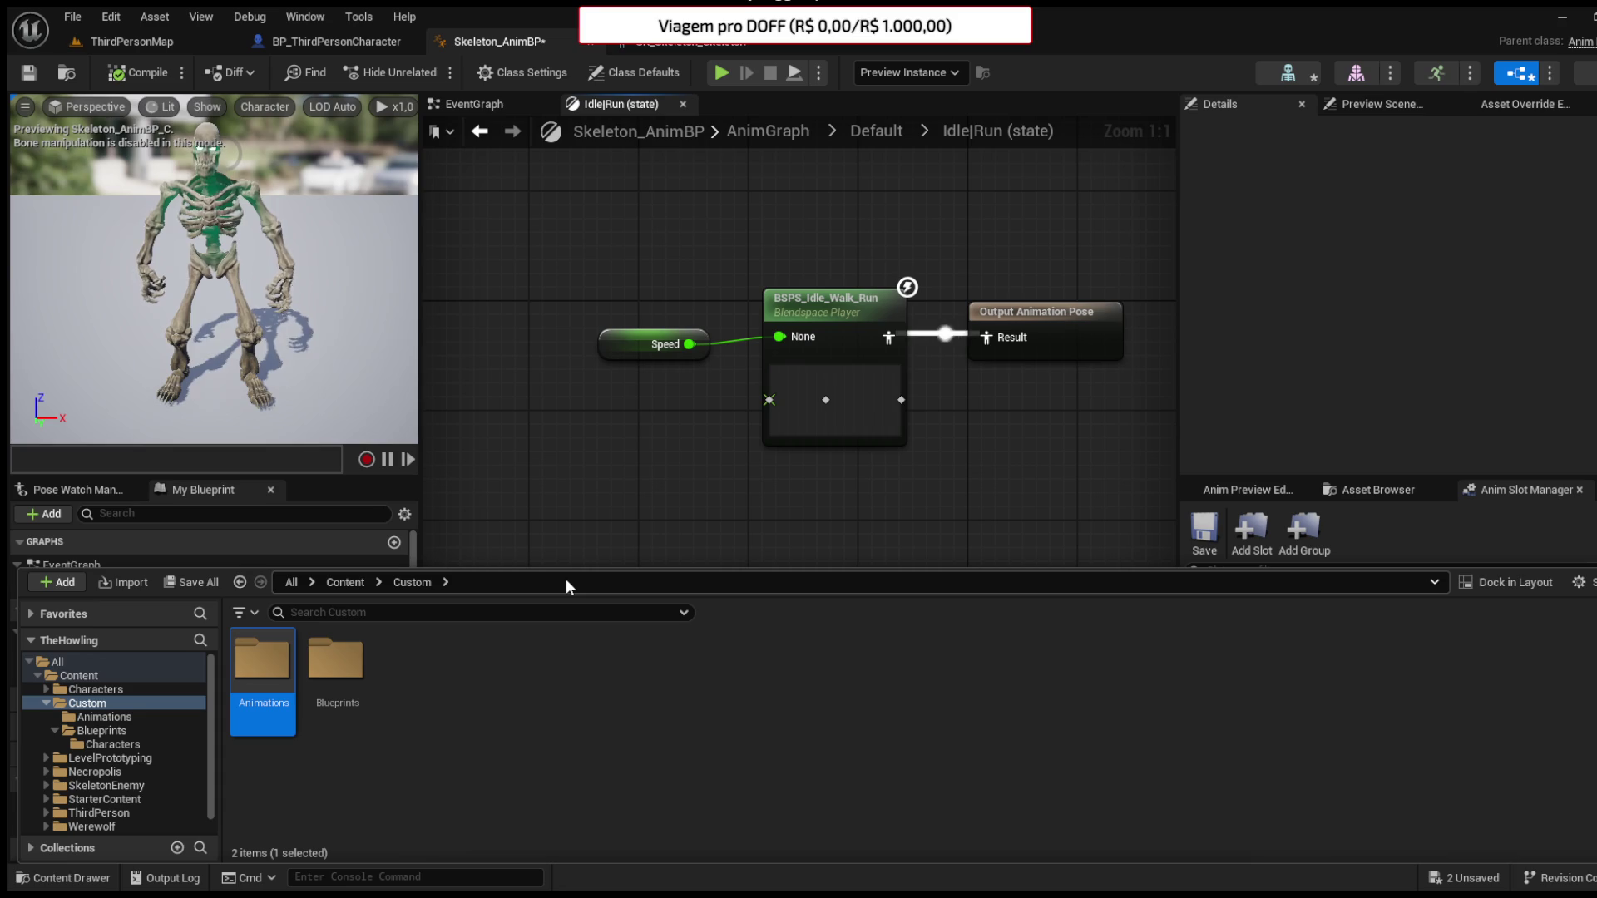
double_click(262, 666)
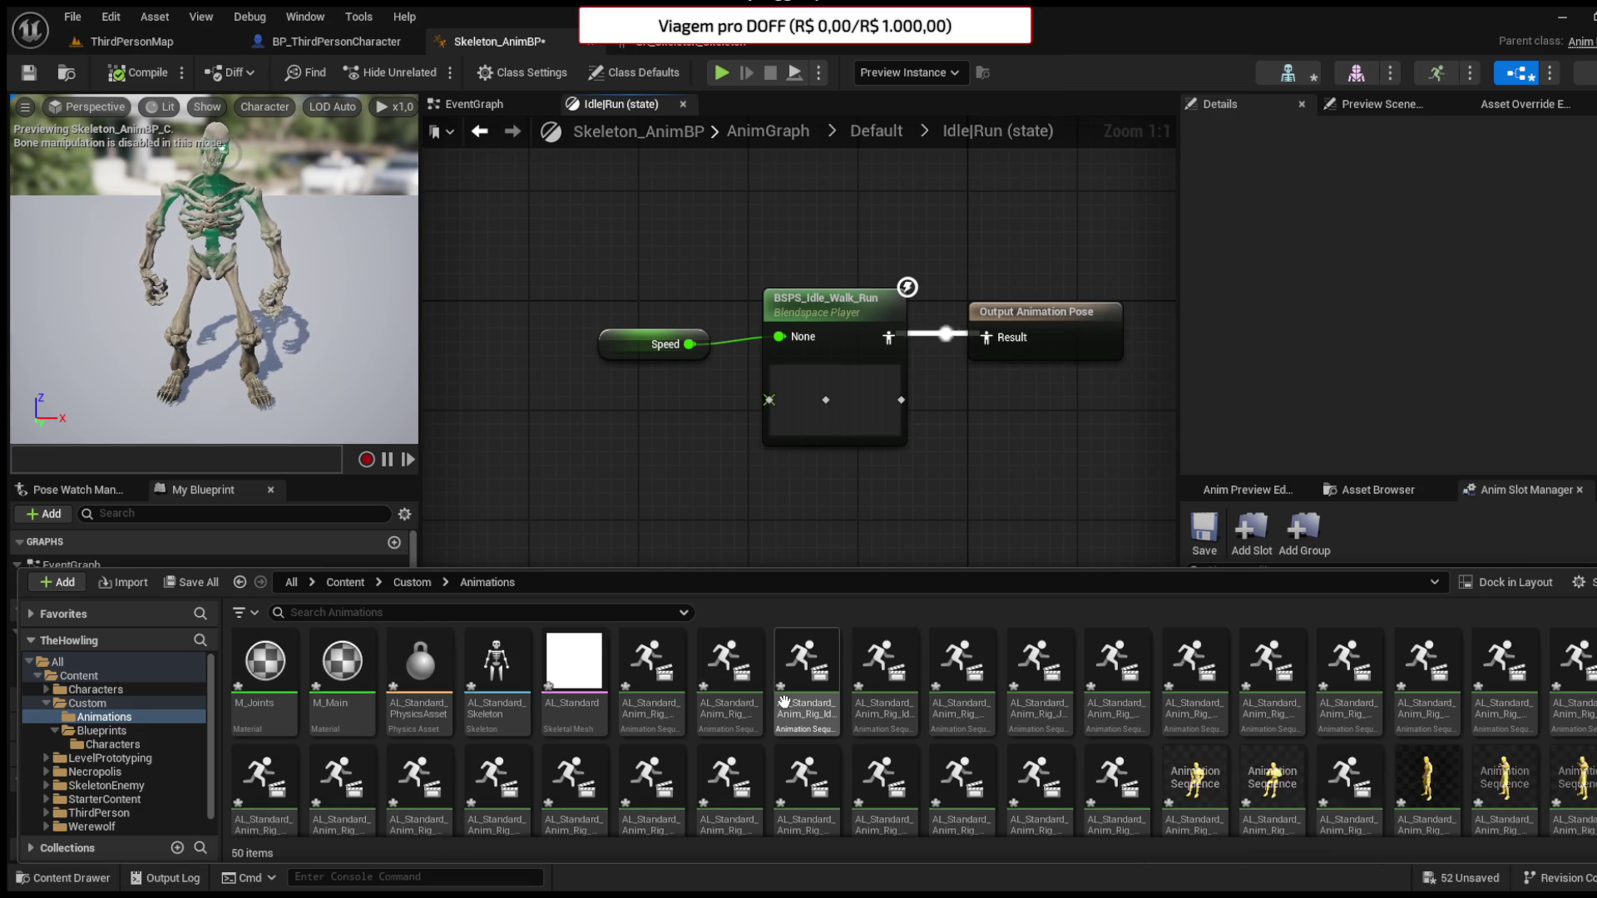
- Scroll through the Animations folder to review the arriving skeleton assets and M_Neutral run loops
scroll(783, 701, "down", 2)
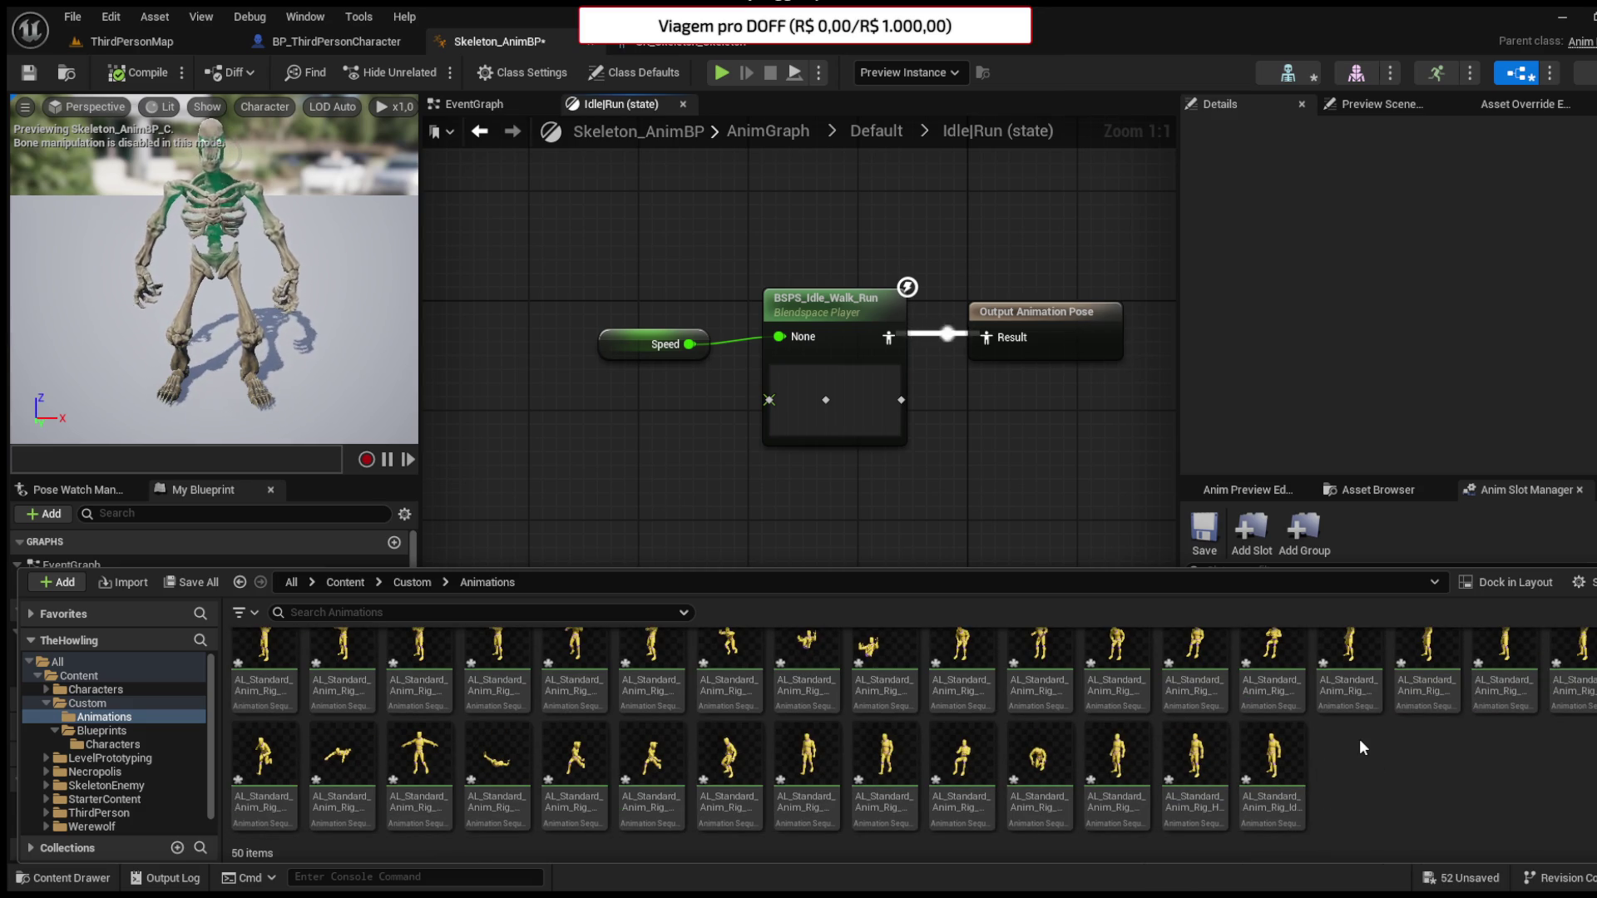
scroll(416, 732, "up", 2)
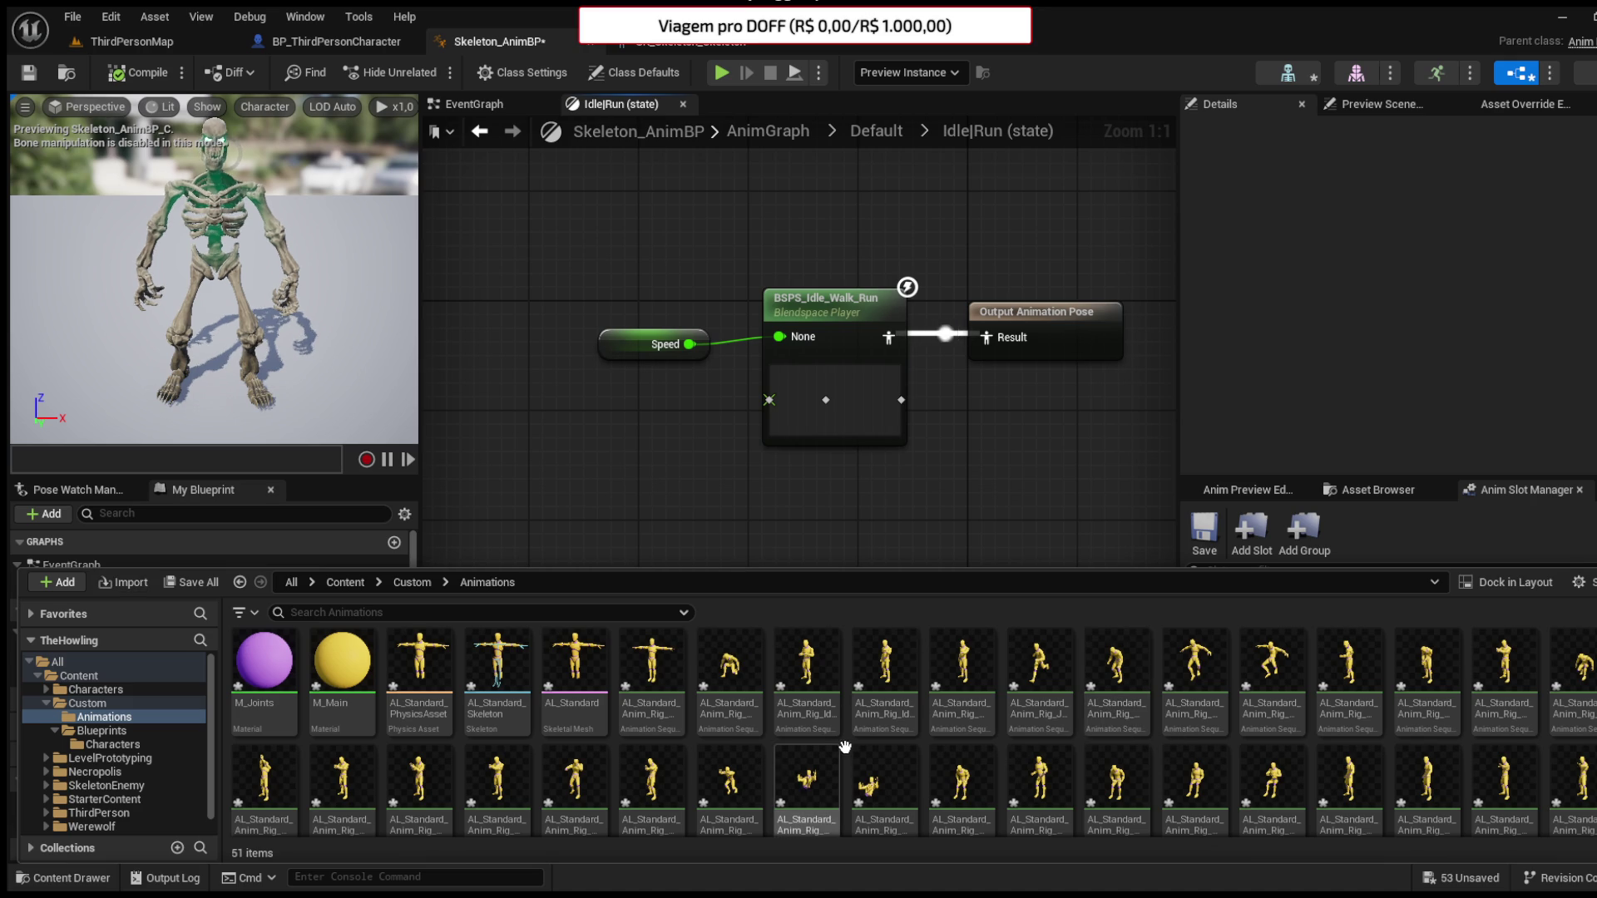
scroll(844, 747, "down", 2)
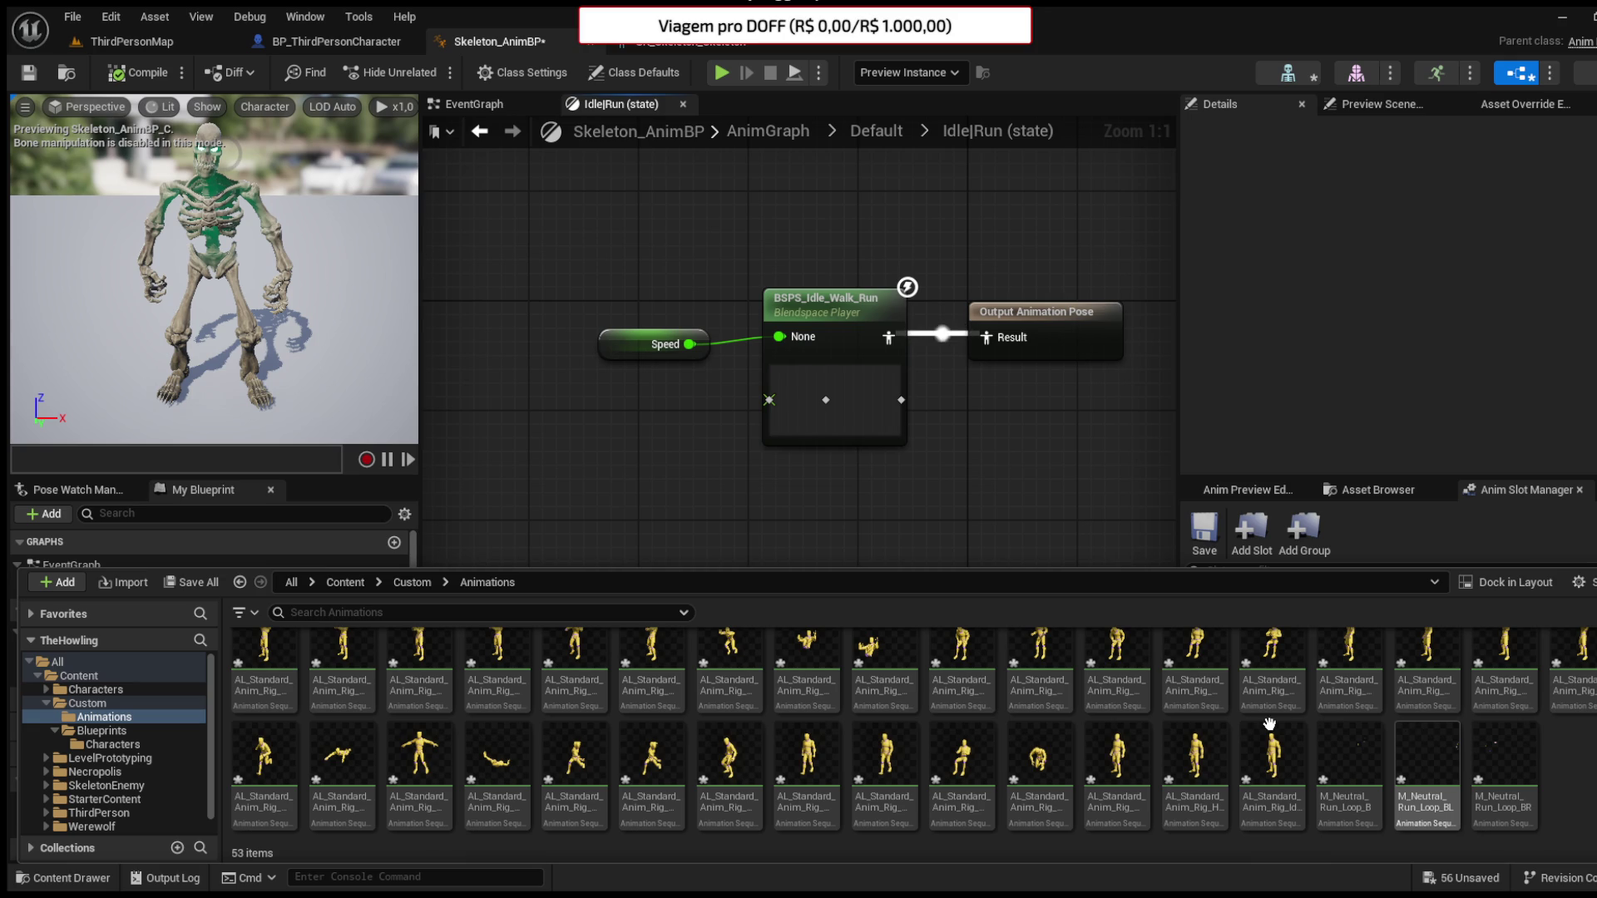
scroll(1242, 698, "down", 1)
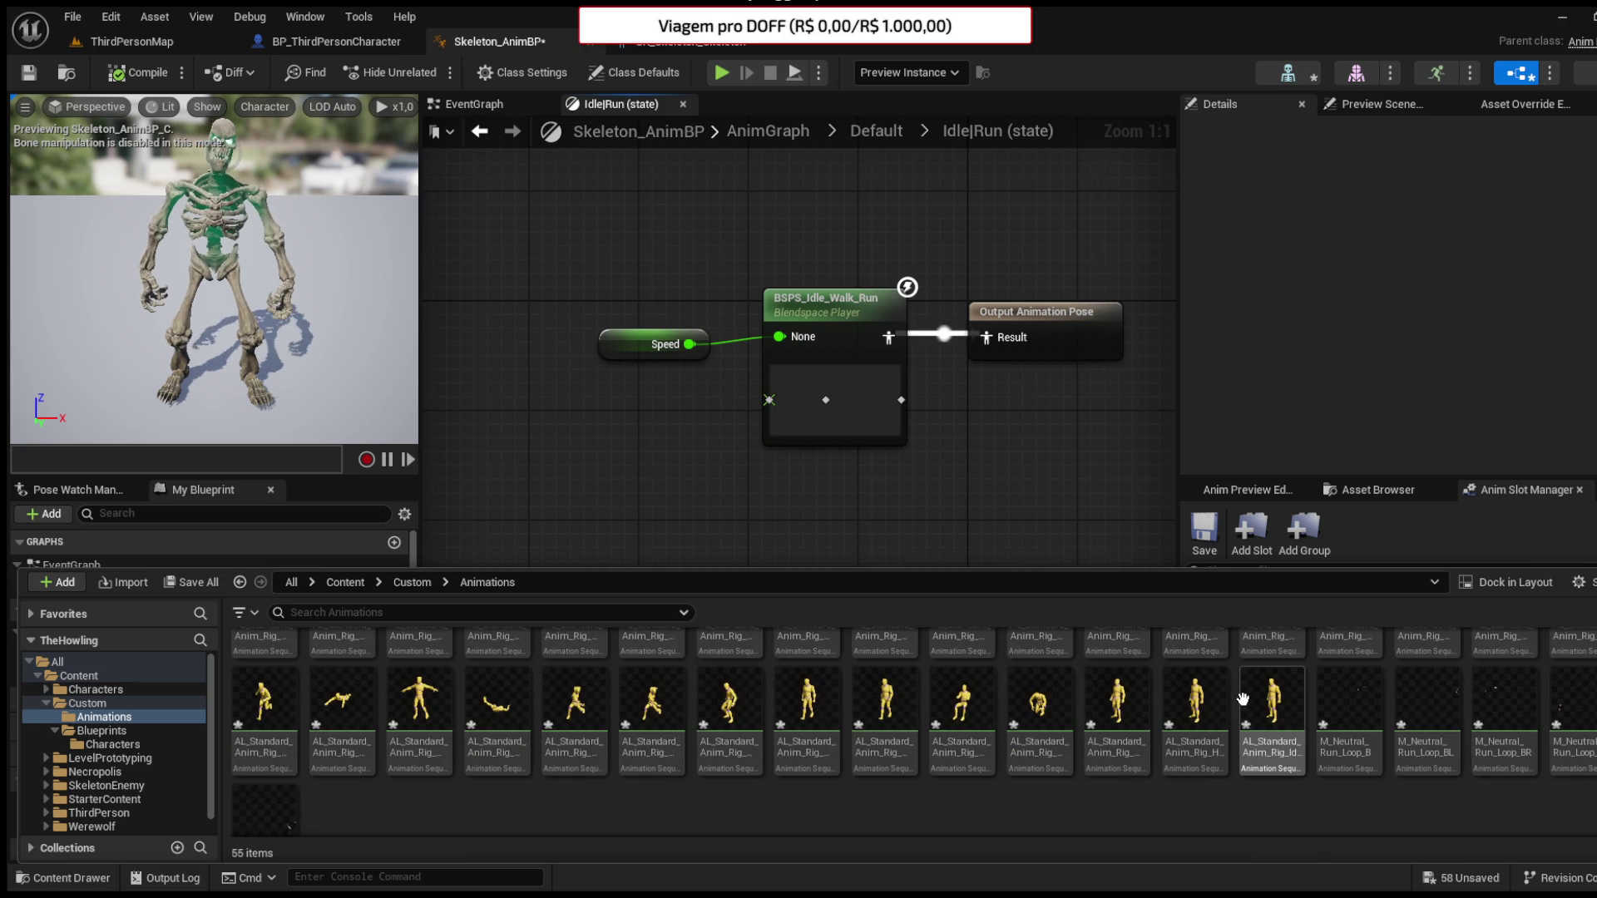
scroll(1156, 732, "down", 1)
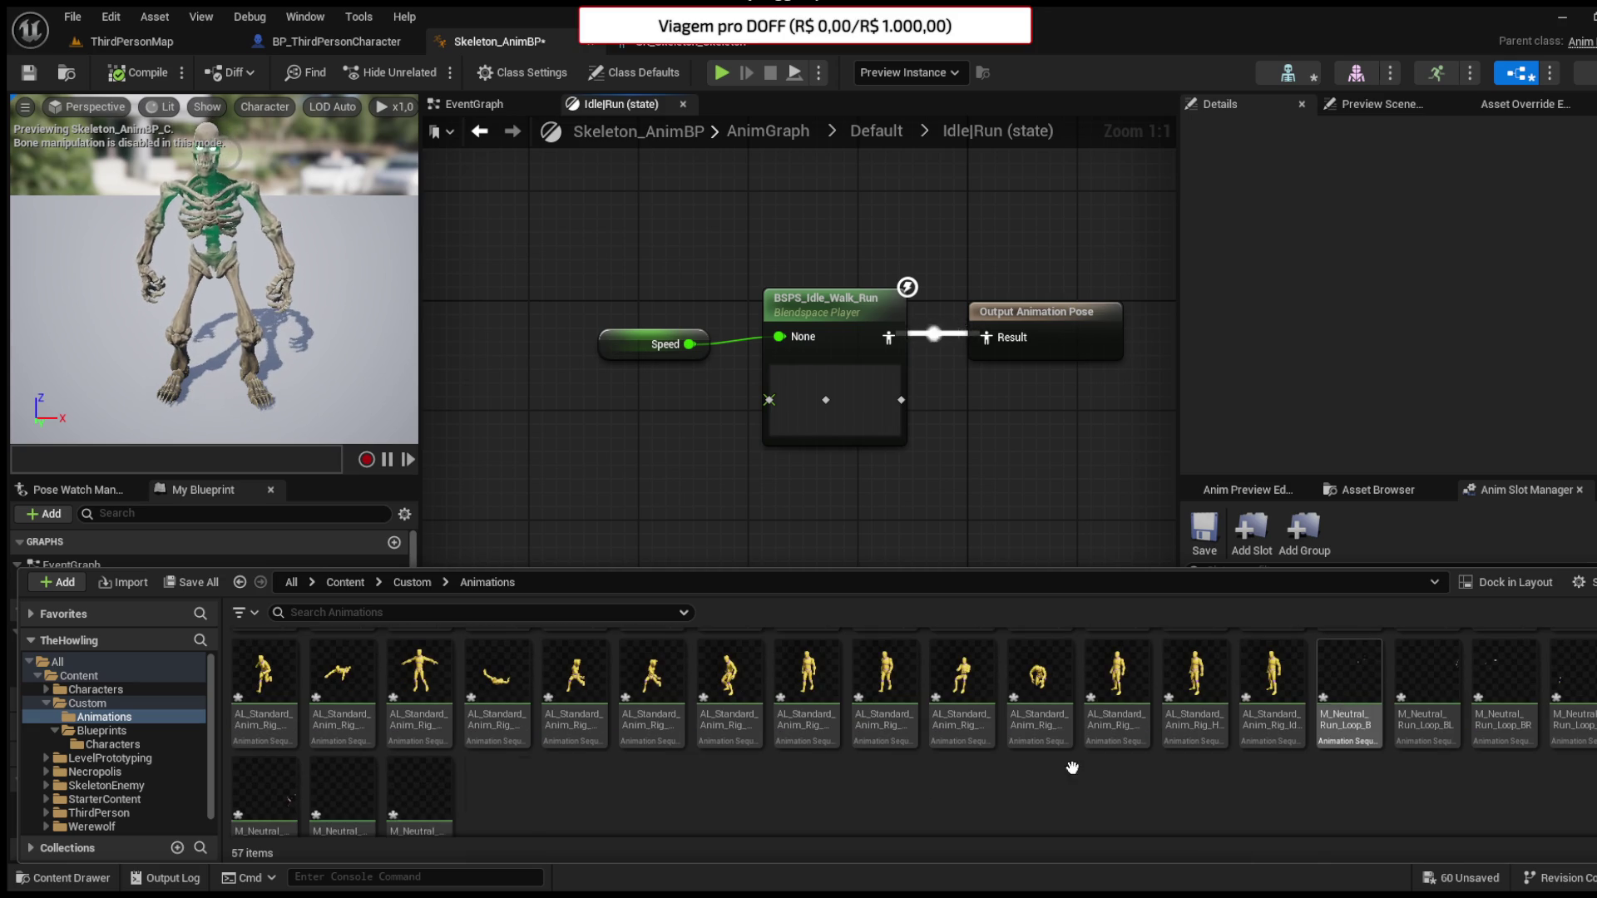
- Inspect M_Neutral_Run_Loop_B, close its editor, then dismiss the Content Drawer
left_click(1355, 703)
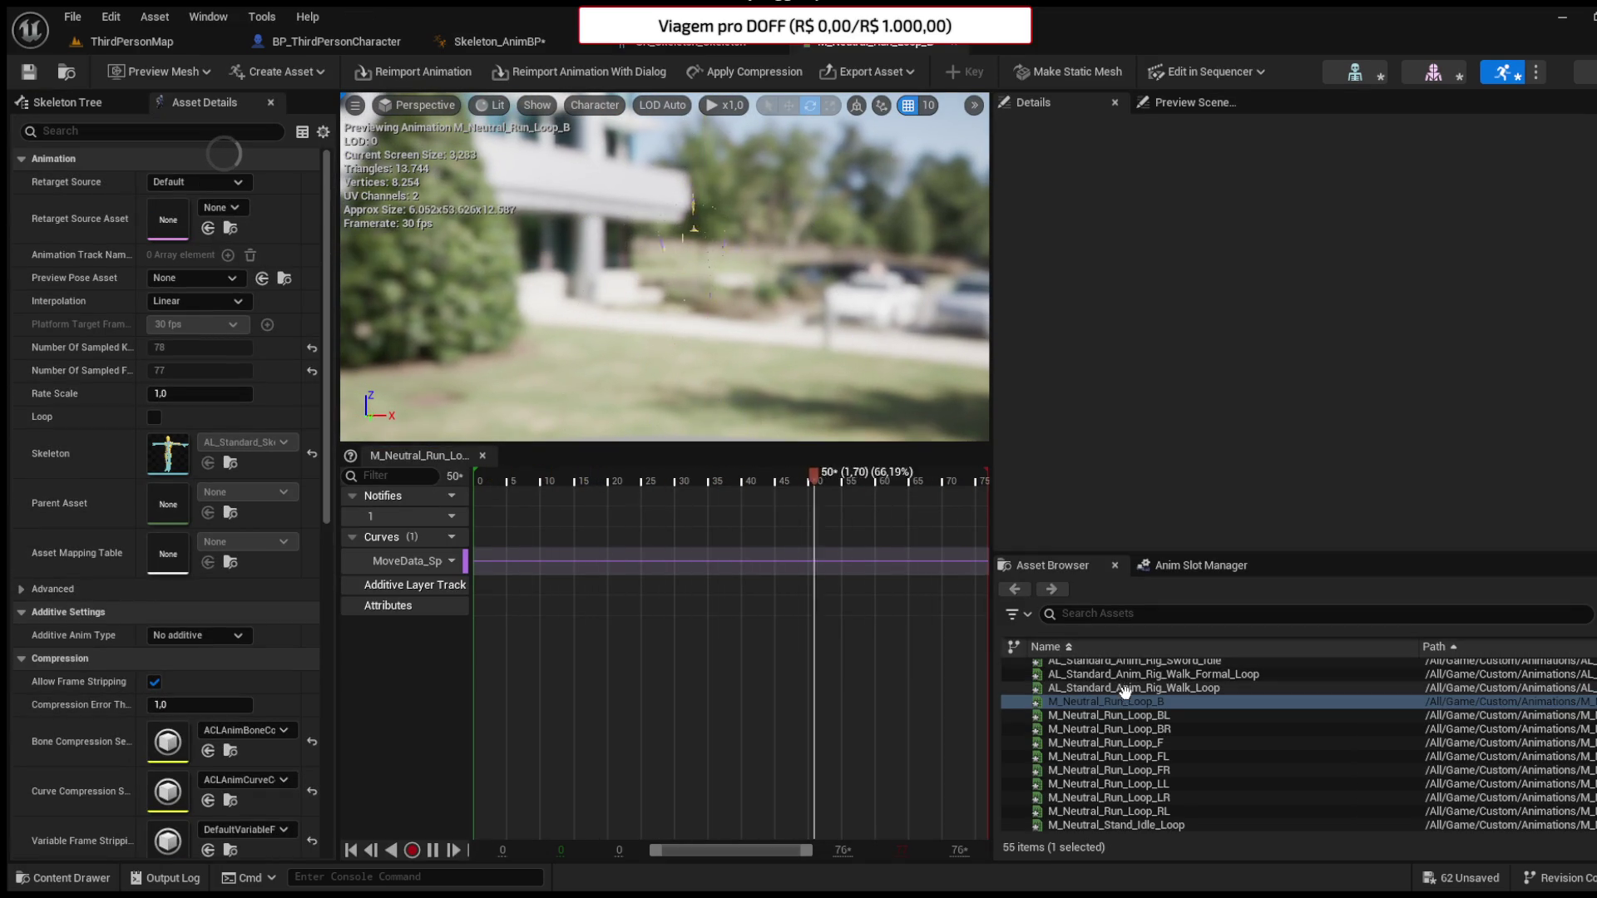
left_click(951, 43)
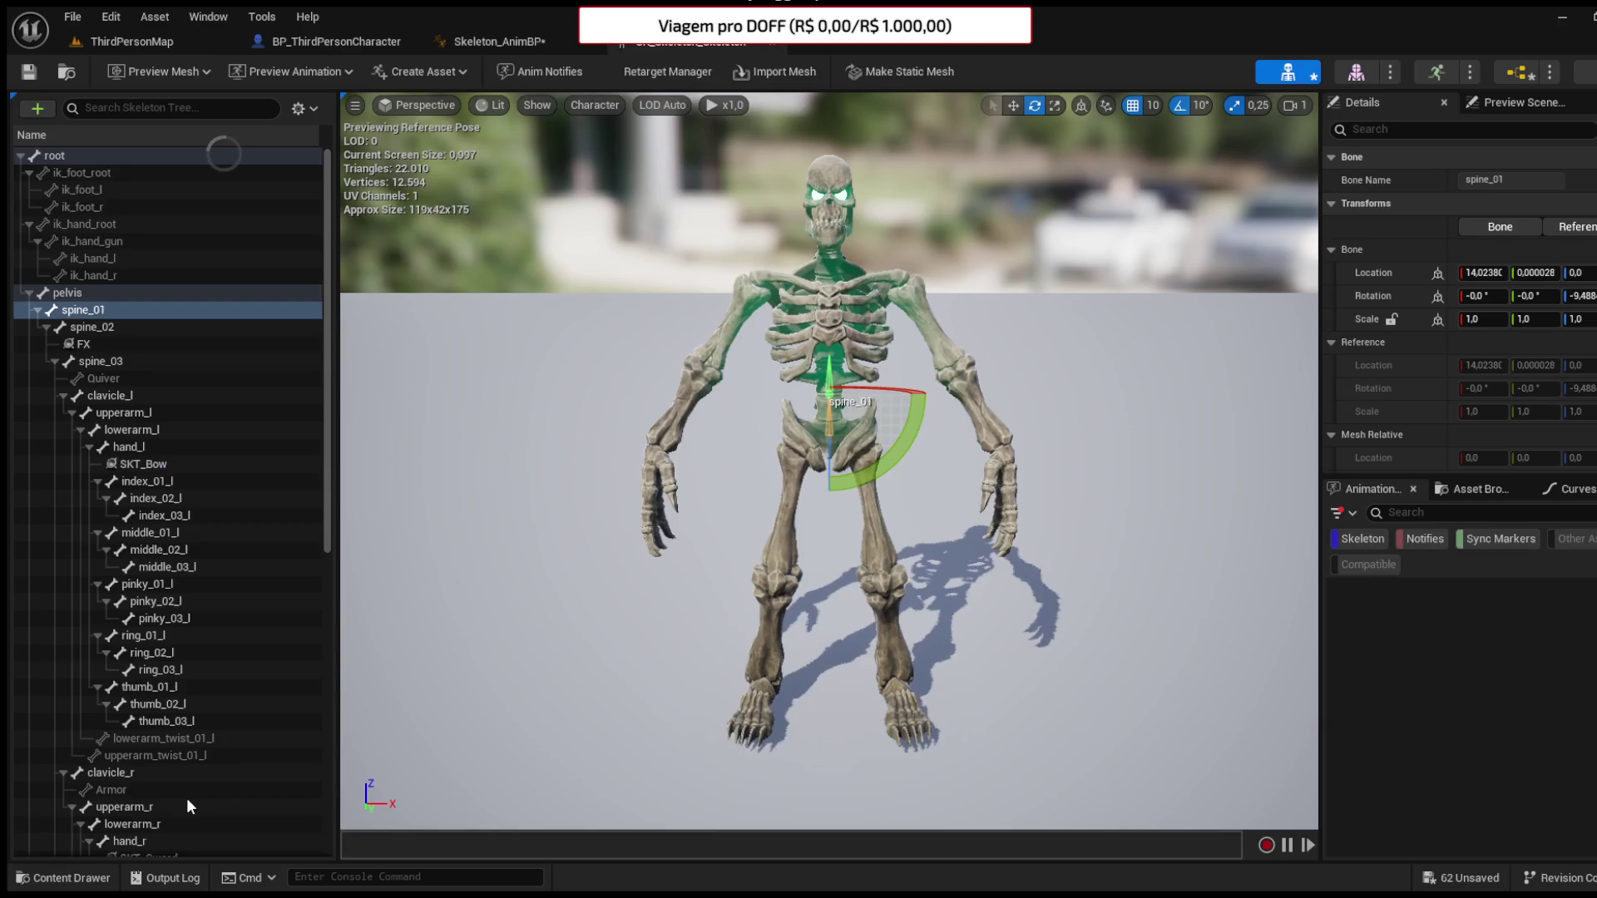
left_click(62, 877)
left_click(813, 790)
scroll(837, 786, "down", 2)
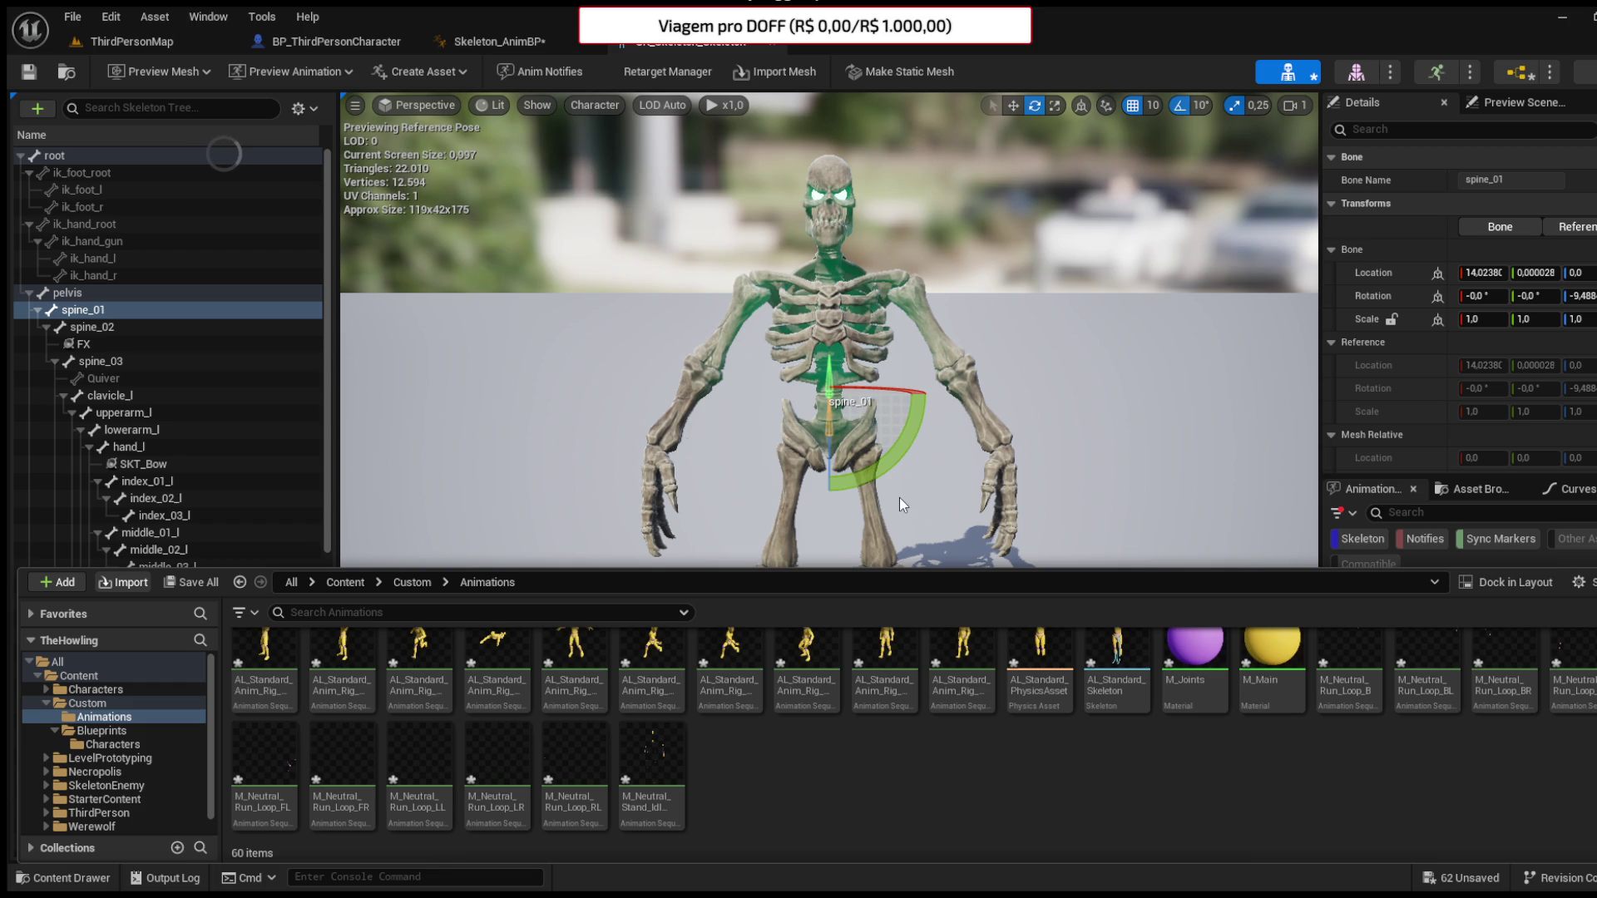
left_click(1036, 497)
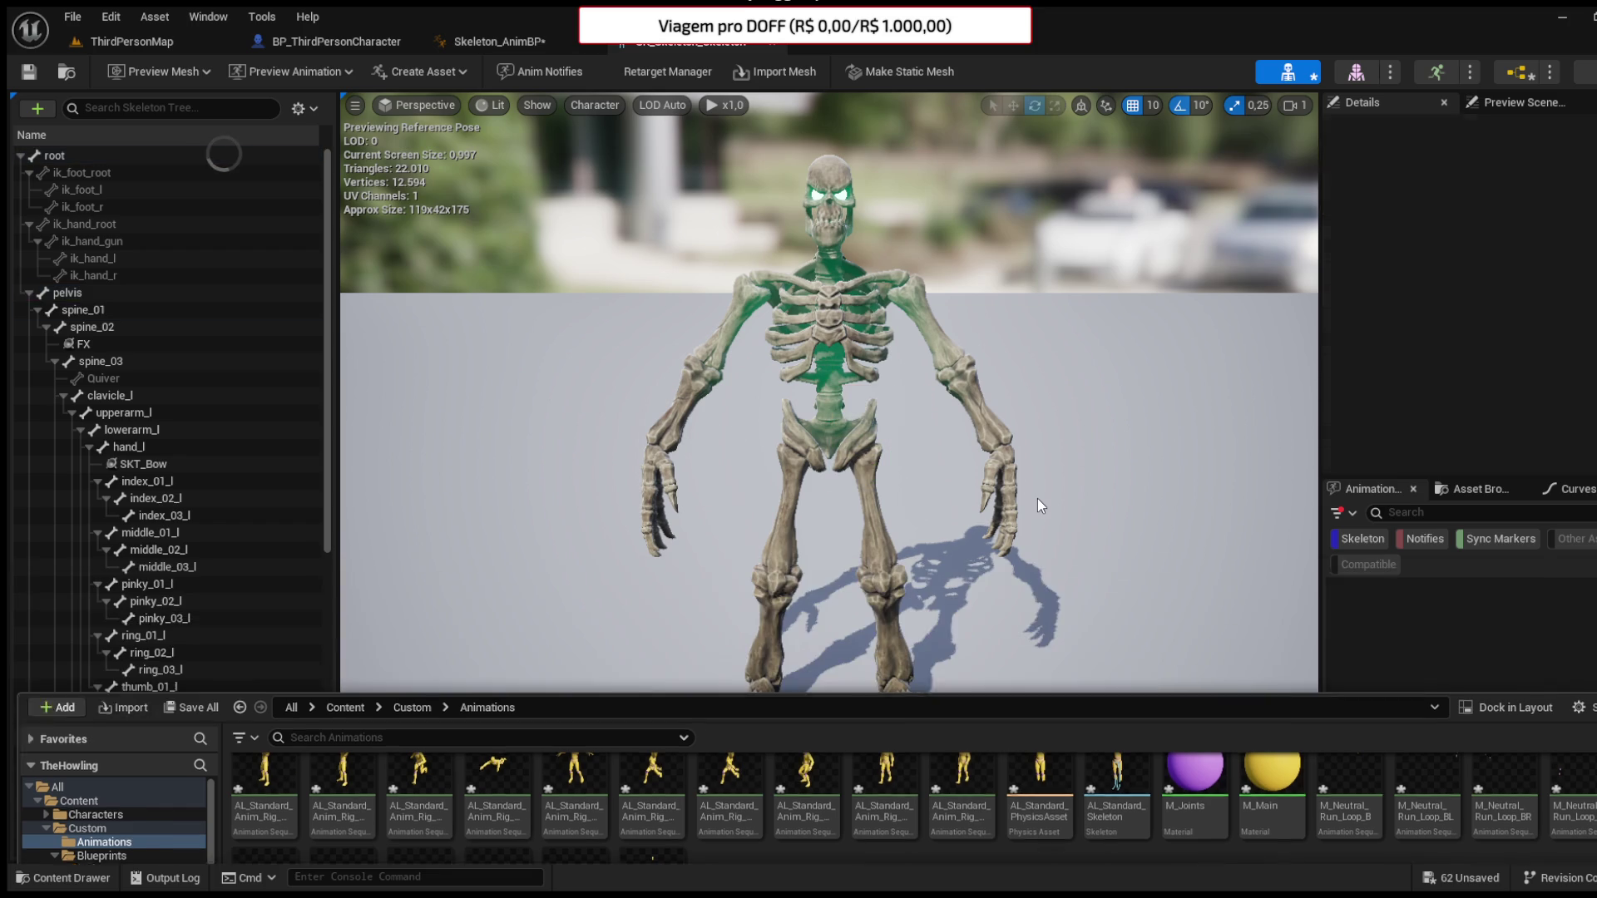
- Select the ten M_Neutral assets, from M_Neutral_Run_Loop_B through M_Neutral_Stand_Idle, for bulk editing
key("ctrl+space")
left_click(1347, 657)
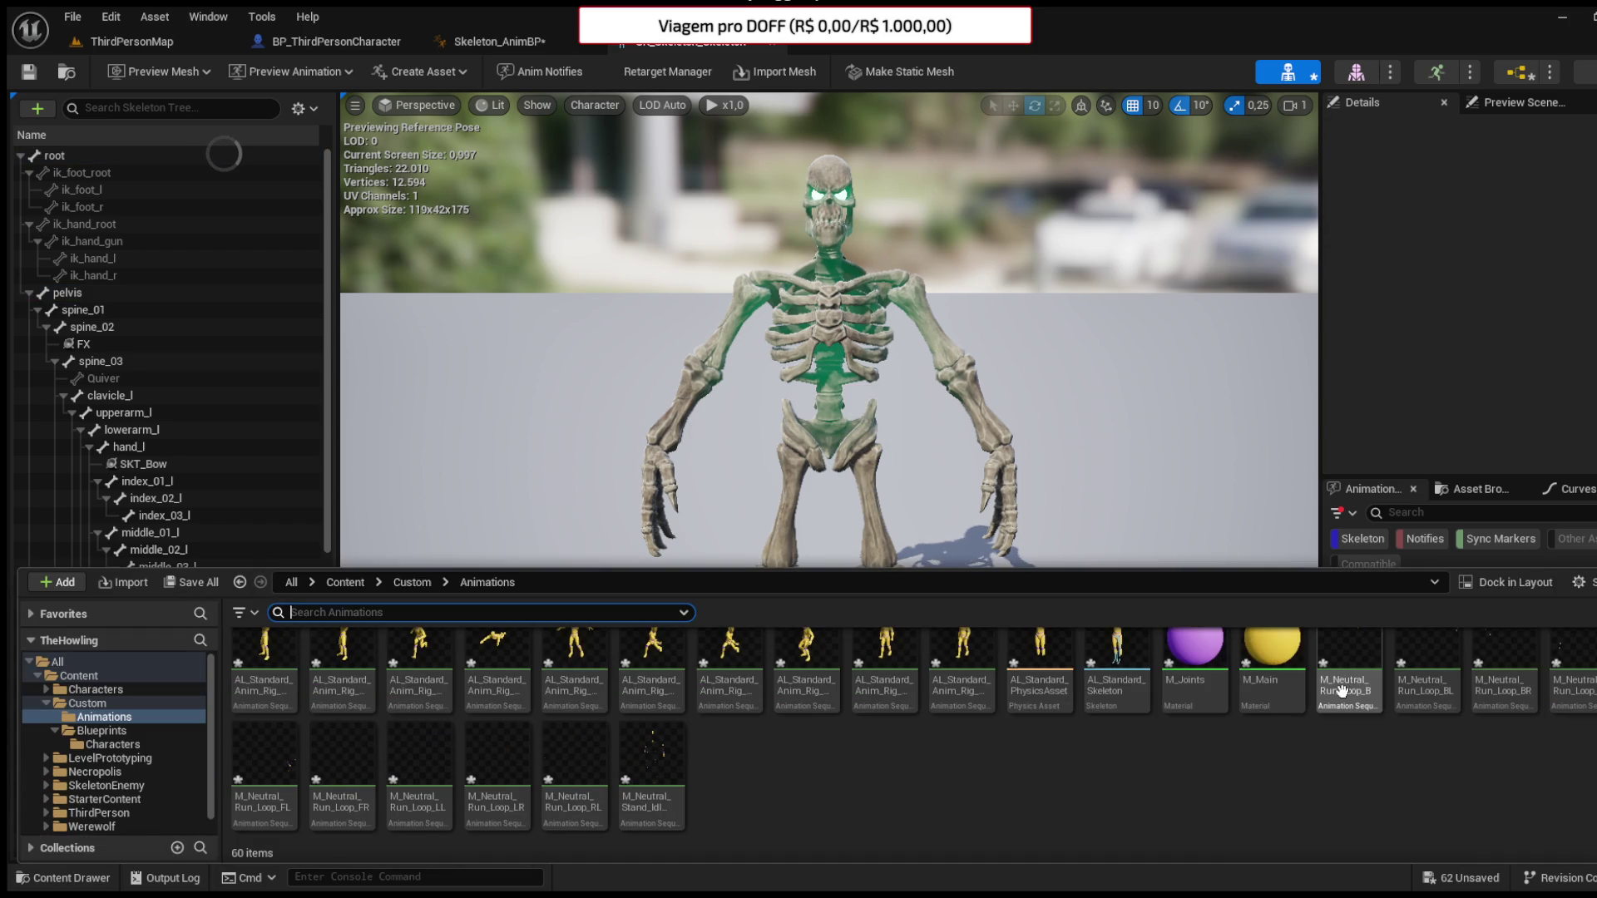
left_click(664, 784, "shift")
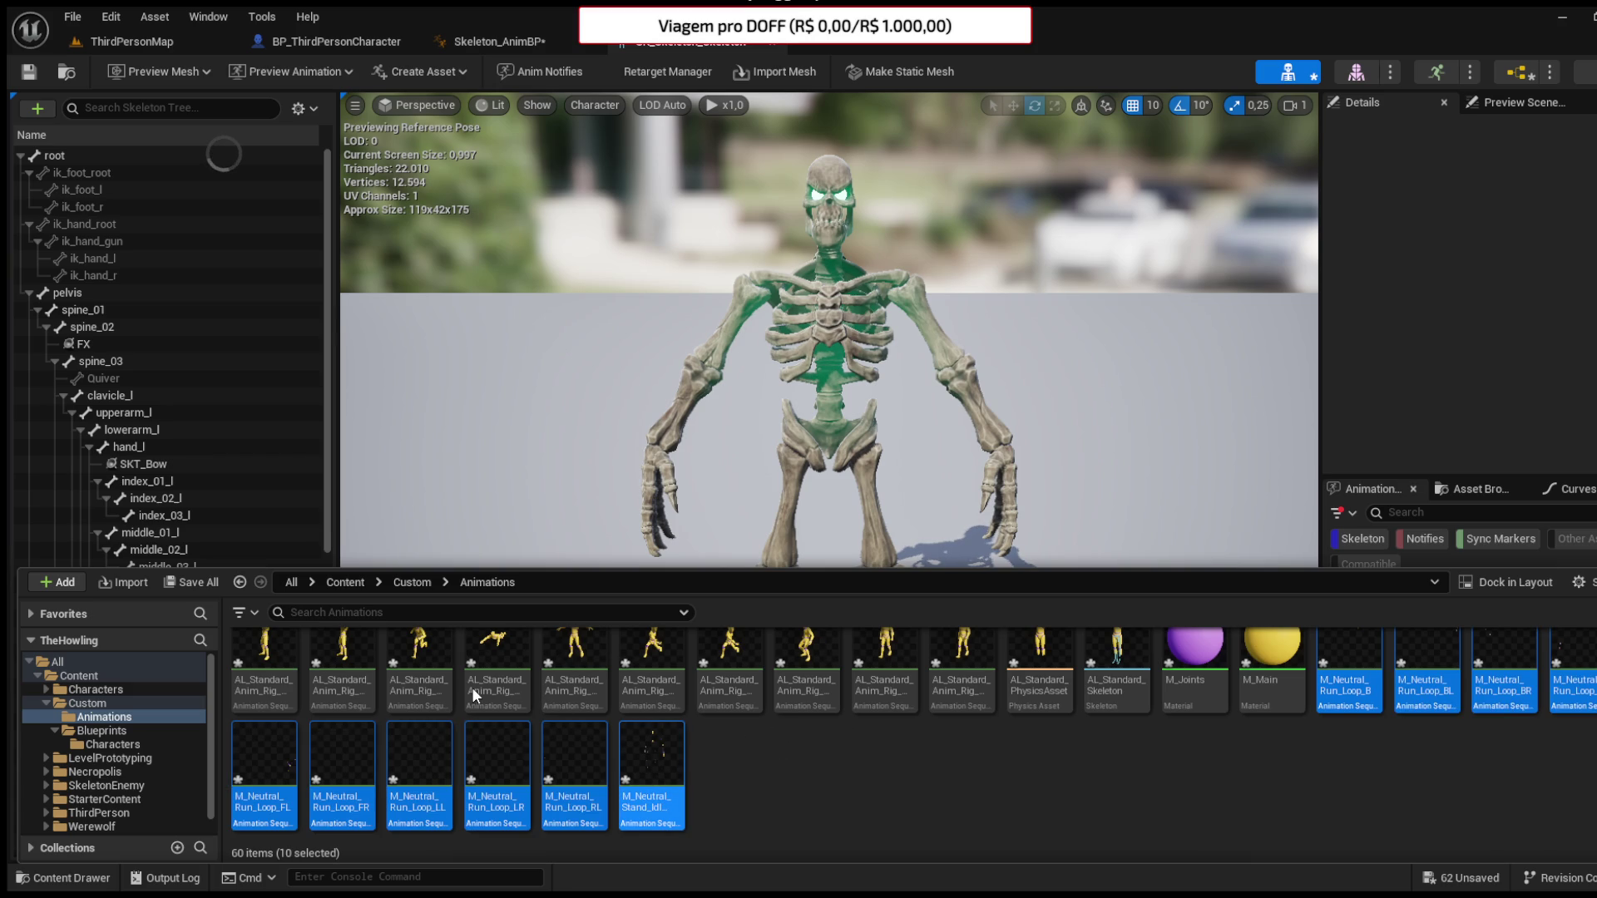
key("Delete")
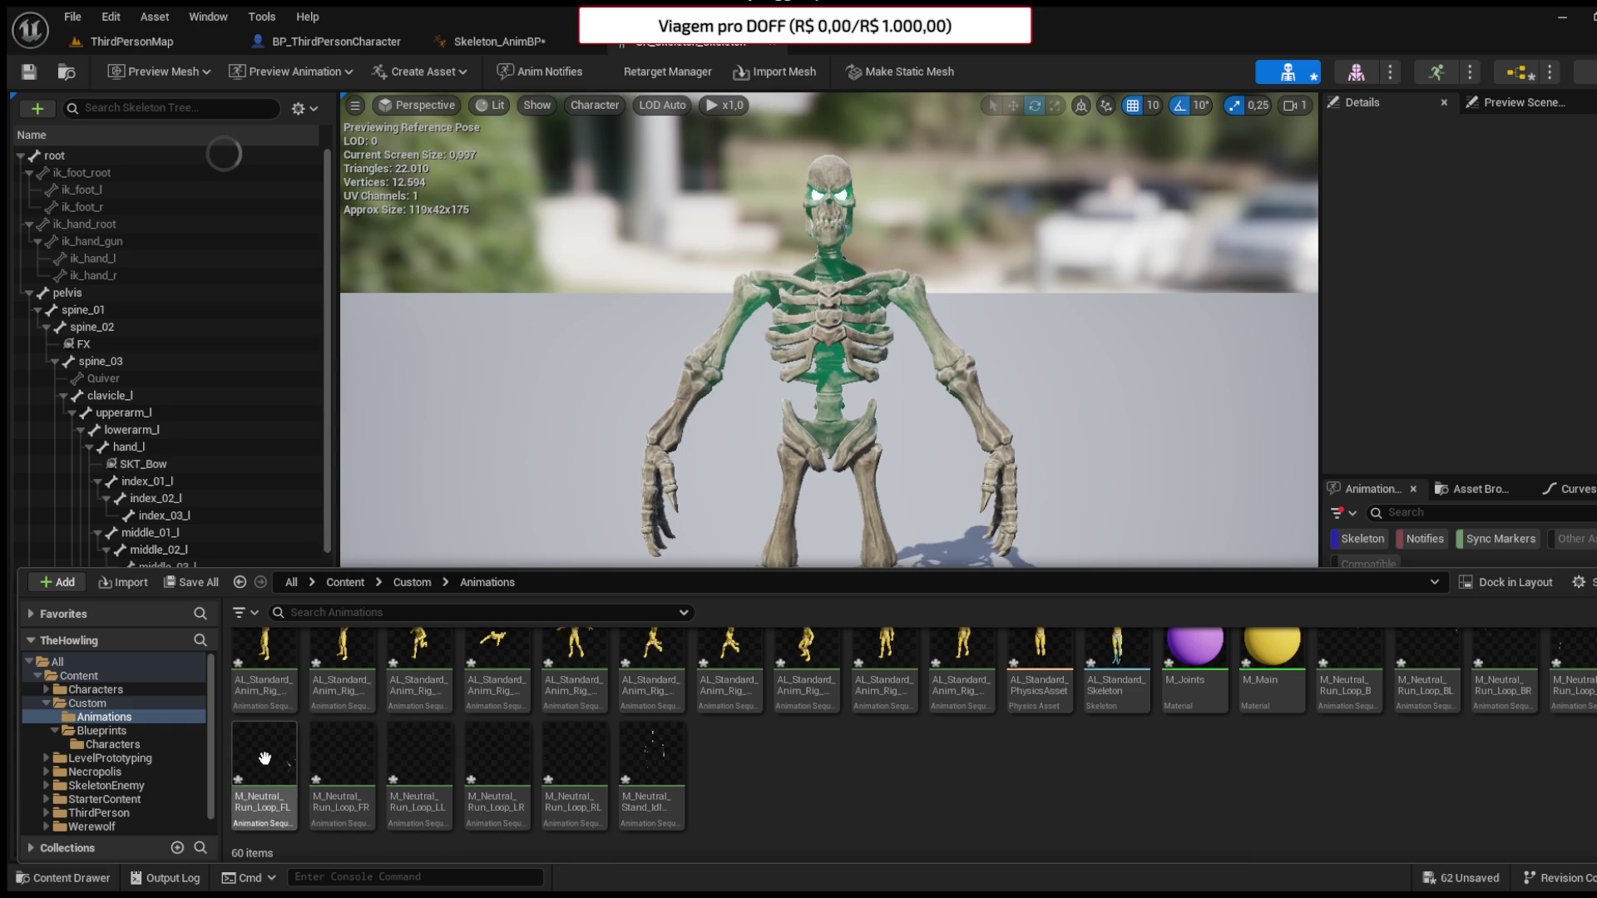
left_click(1580, 680)
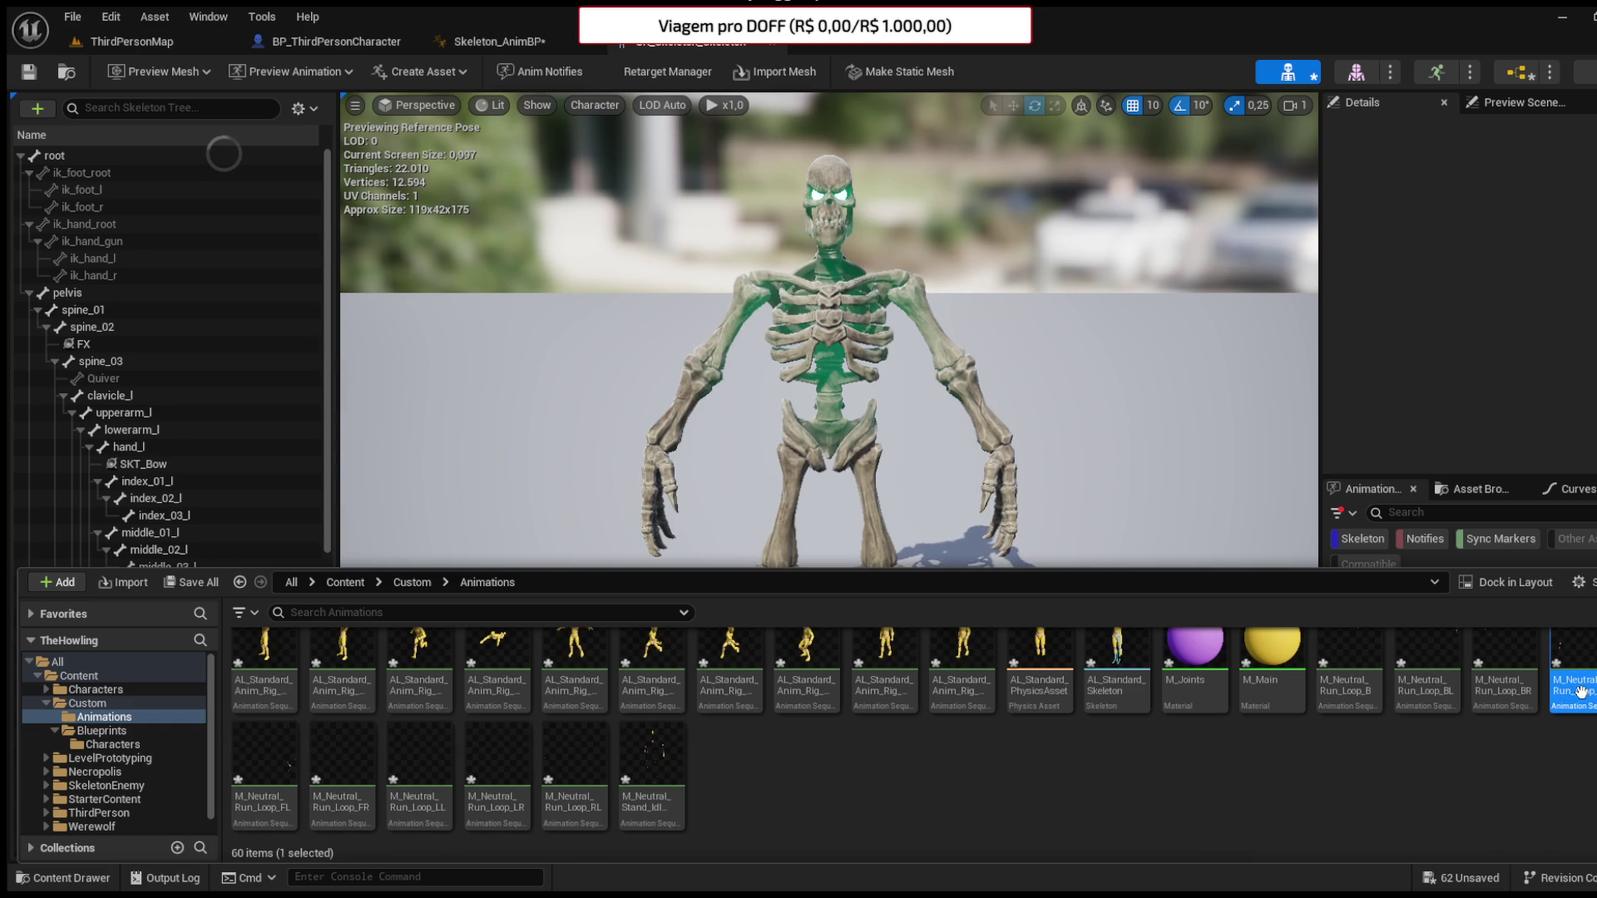
left_click(1267, 774)
left_click(1347, 674)
left_click(663, 799, "shift")
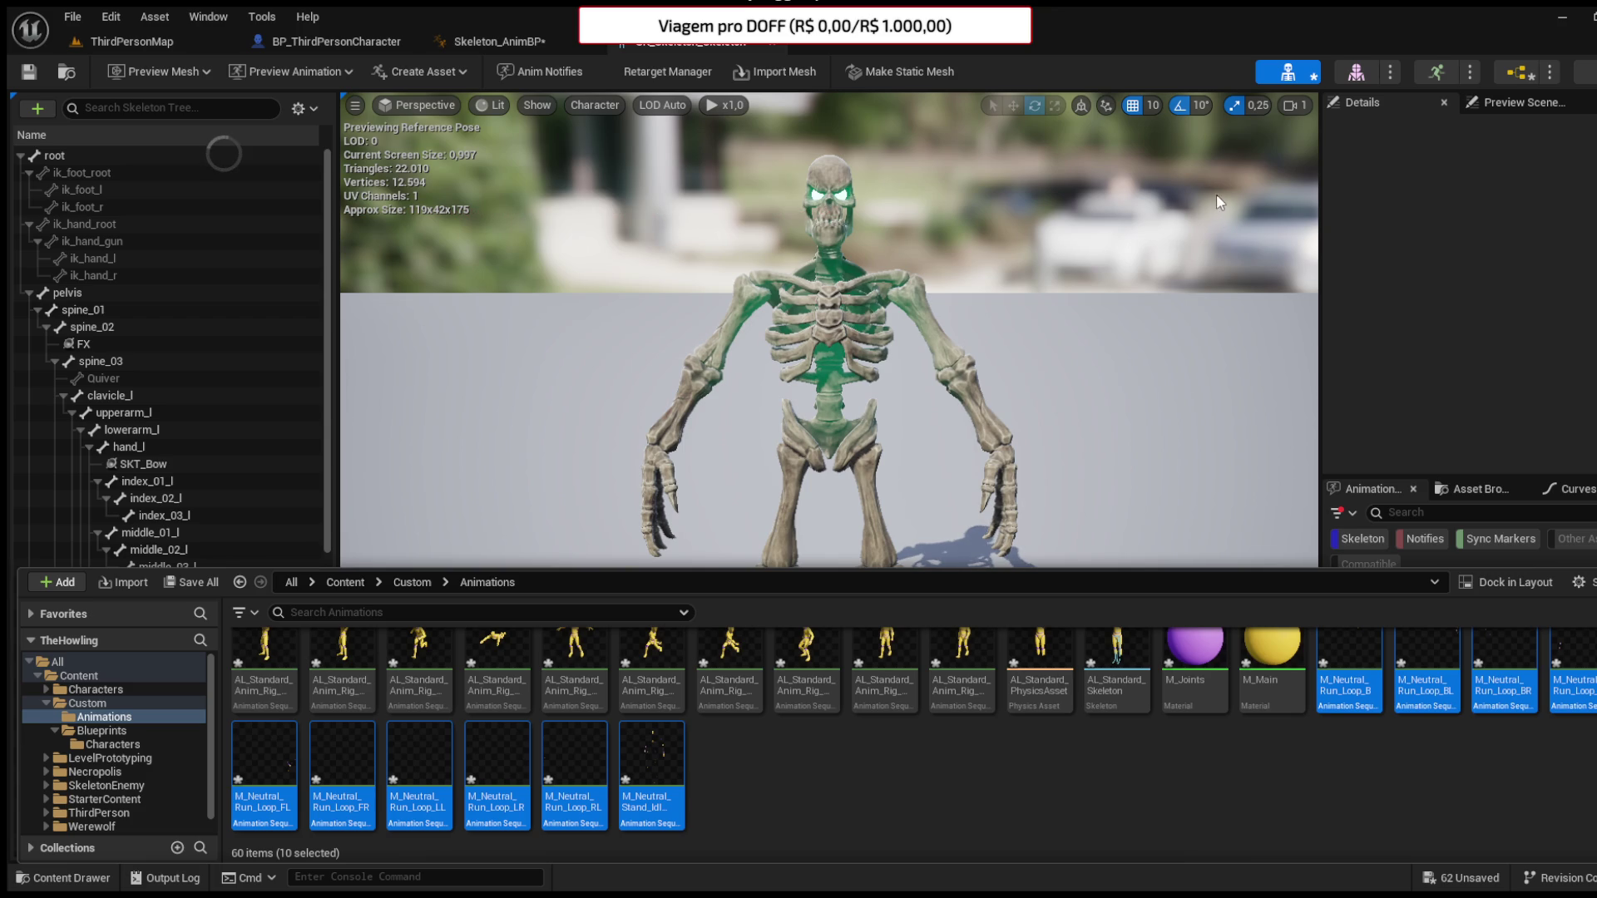
left_click(1208, 263)
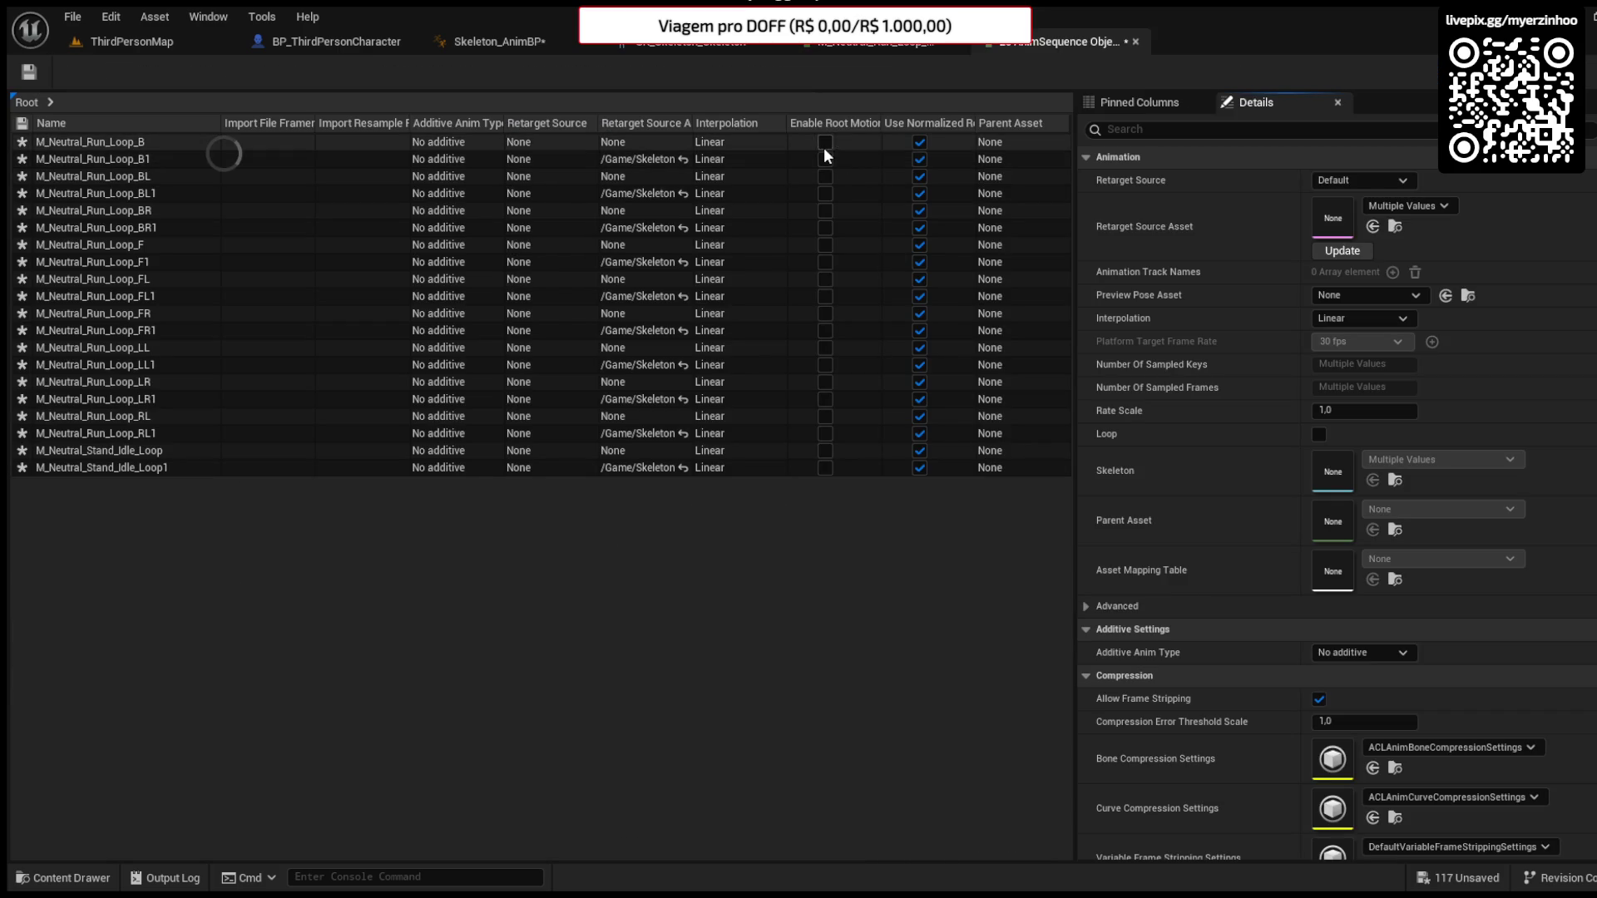
- Enable root motion for Run_Loop_B, both Stand_Idle loops, and the RL, LR, LL and FR run loops
left_click(825, 143)
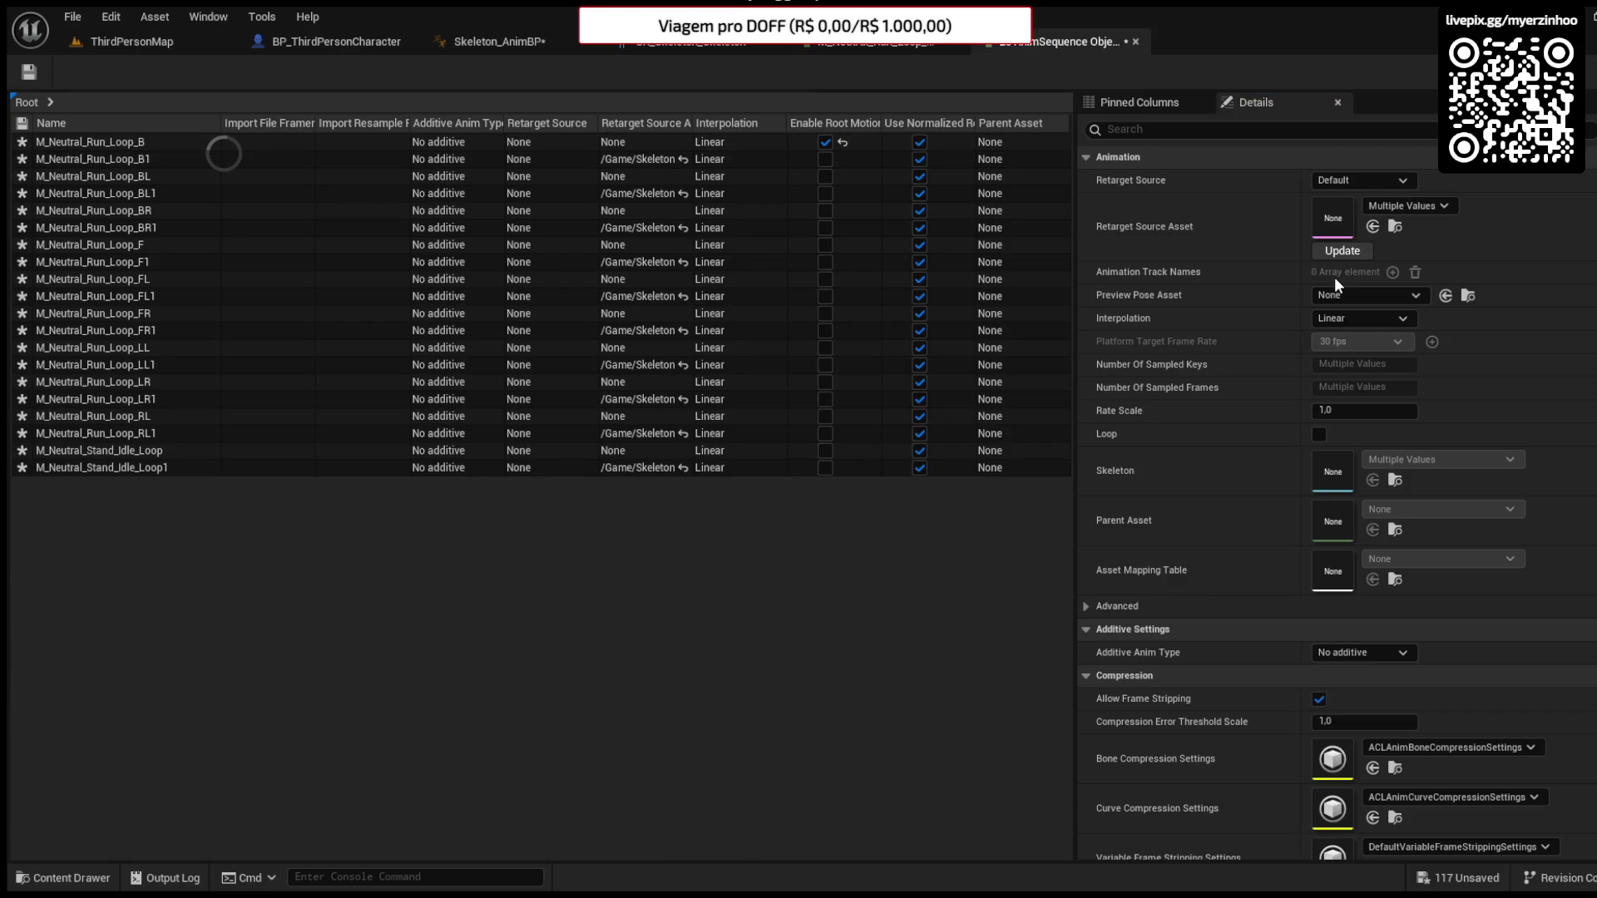
left_click(825, 467)
left_click(825, 451)
left_click(825, 433)
left_click(825, 416)
left_click(825, 400)
left_click(825, 382)
left_click(825, 365)
left_click(825, 348)
left_click(825, 331)
left_click(825, 314)
- Enable root motion for the FL, F, BR, BL and B1 run loops, then close the property table and editor
left_click(825, 296)
left_click(825, 279)
left_click(825, 262)
left_click(825, 244)
left_click(825, 228)
left_click(825, 211)
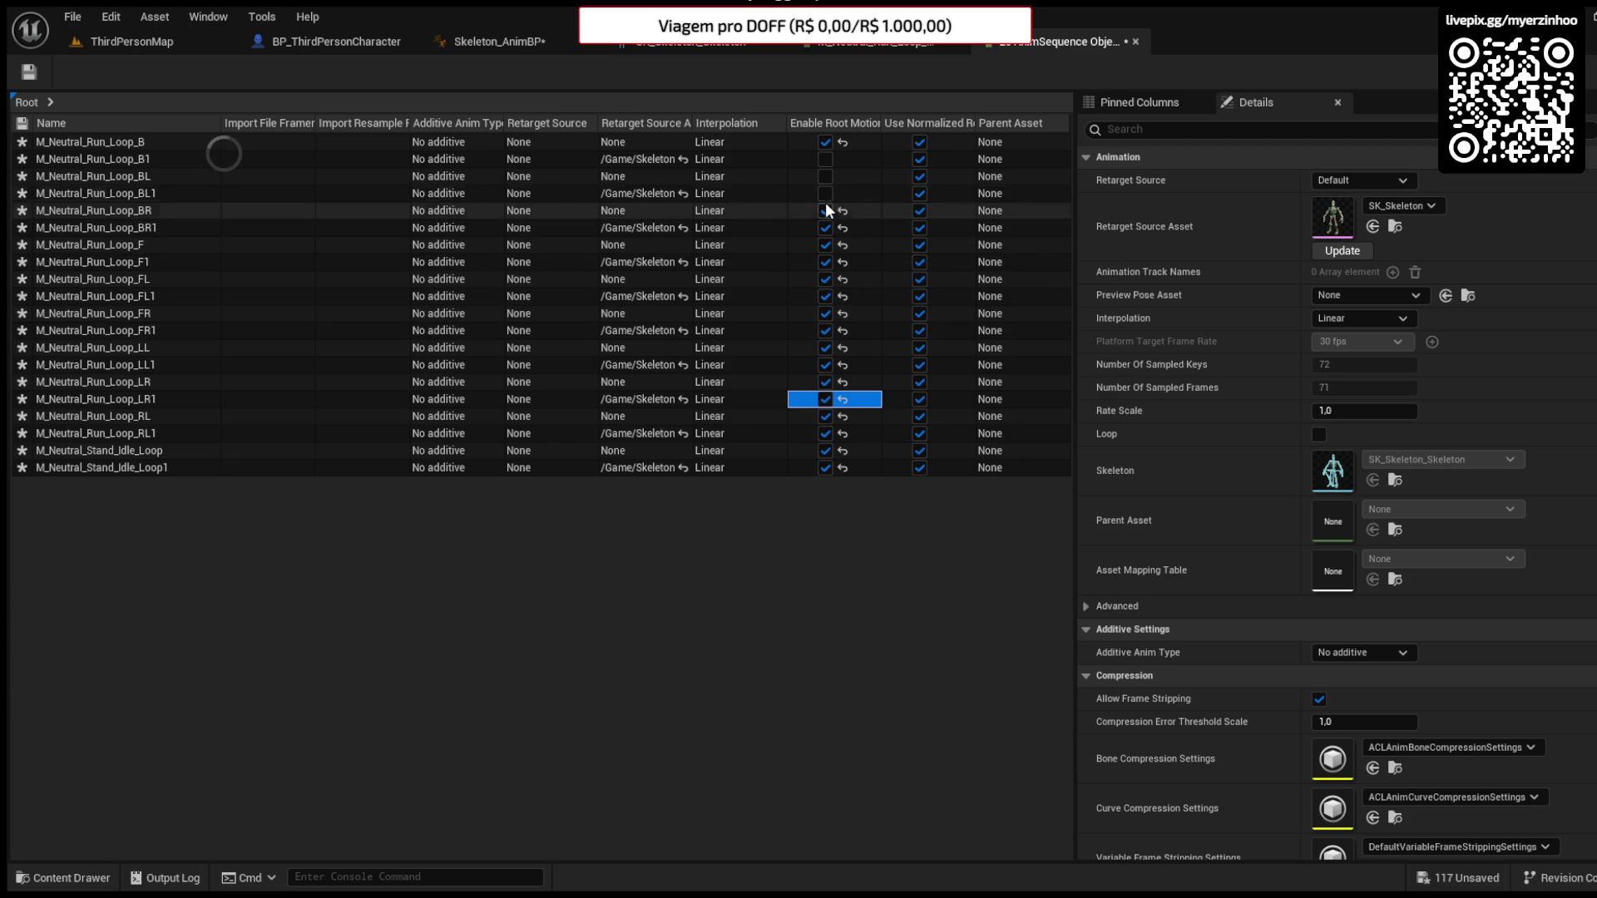
left_click(825, 193)
left_click(825, 176)
left_click(825, 159)
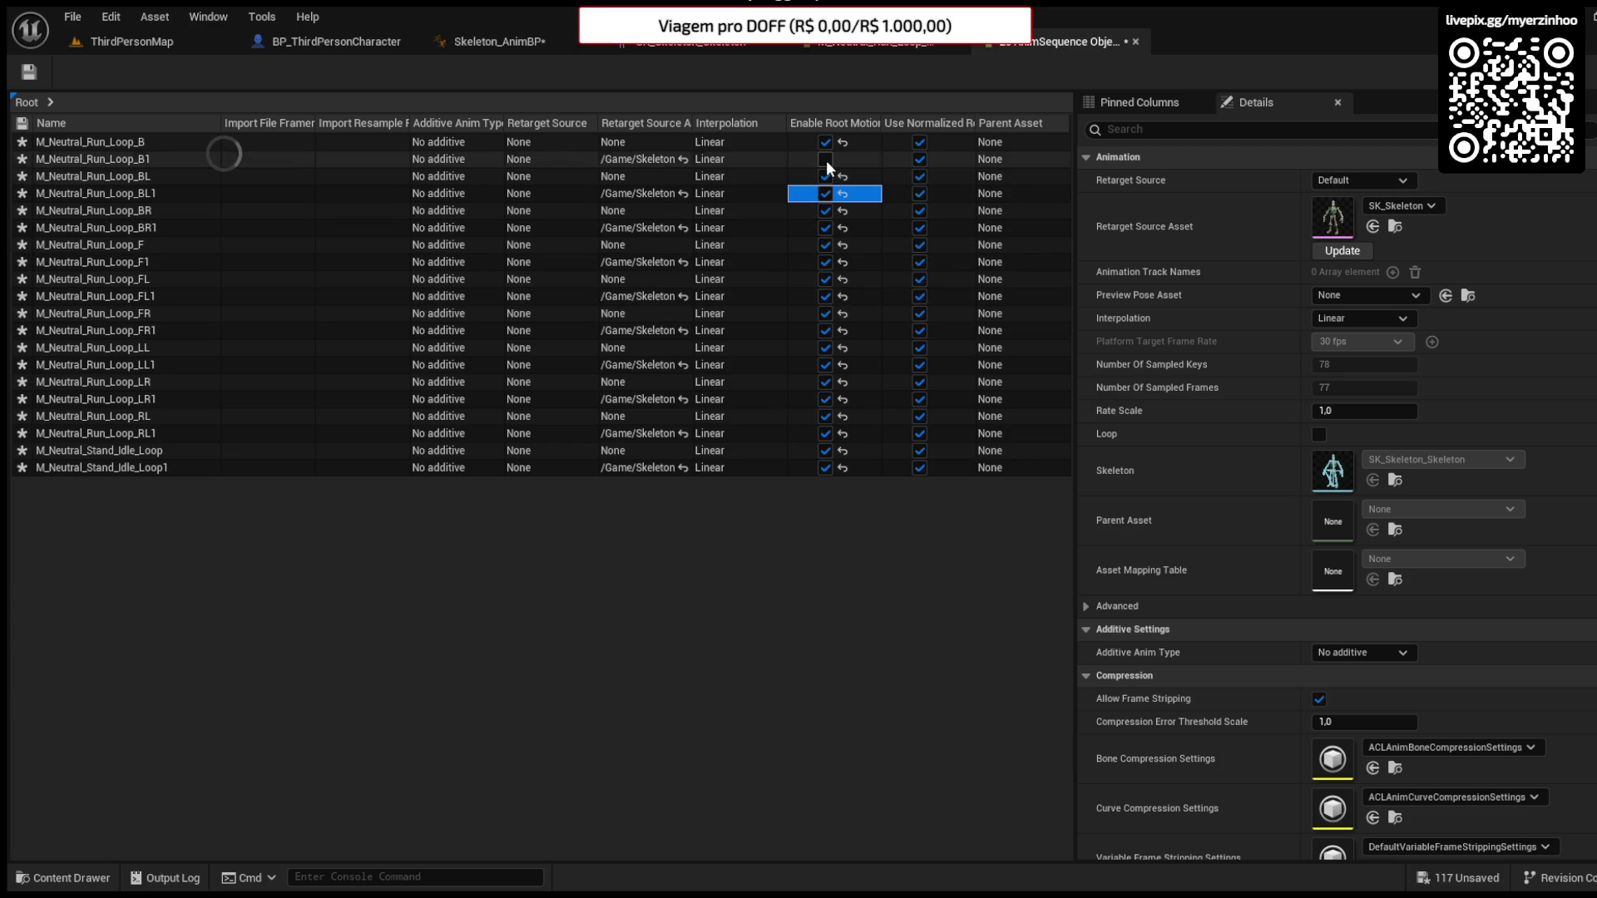
left_click(1135, 42)
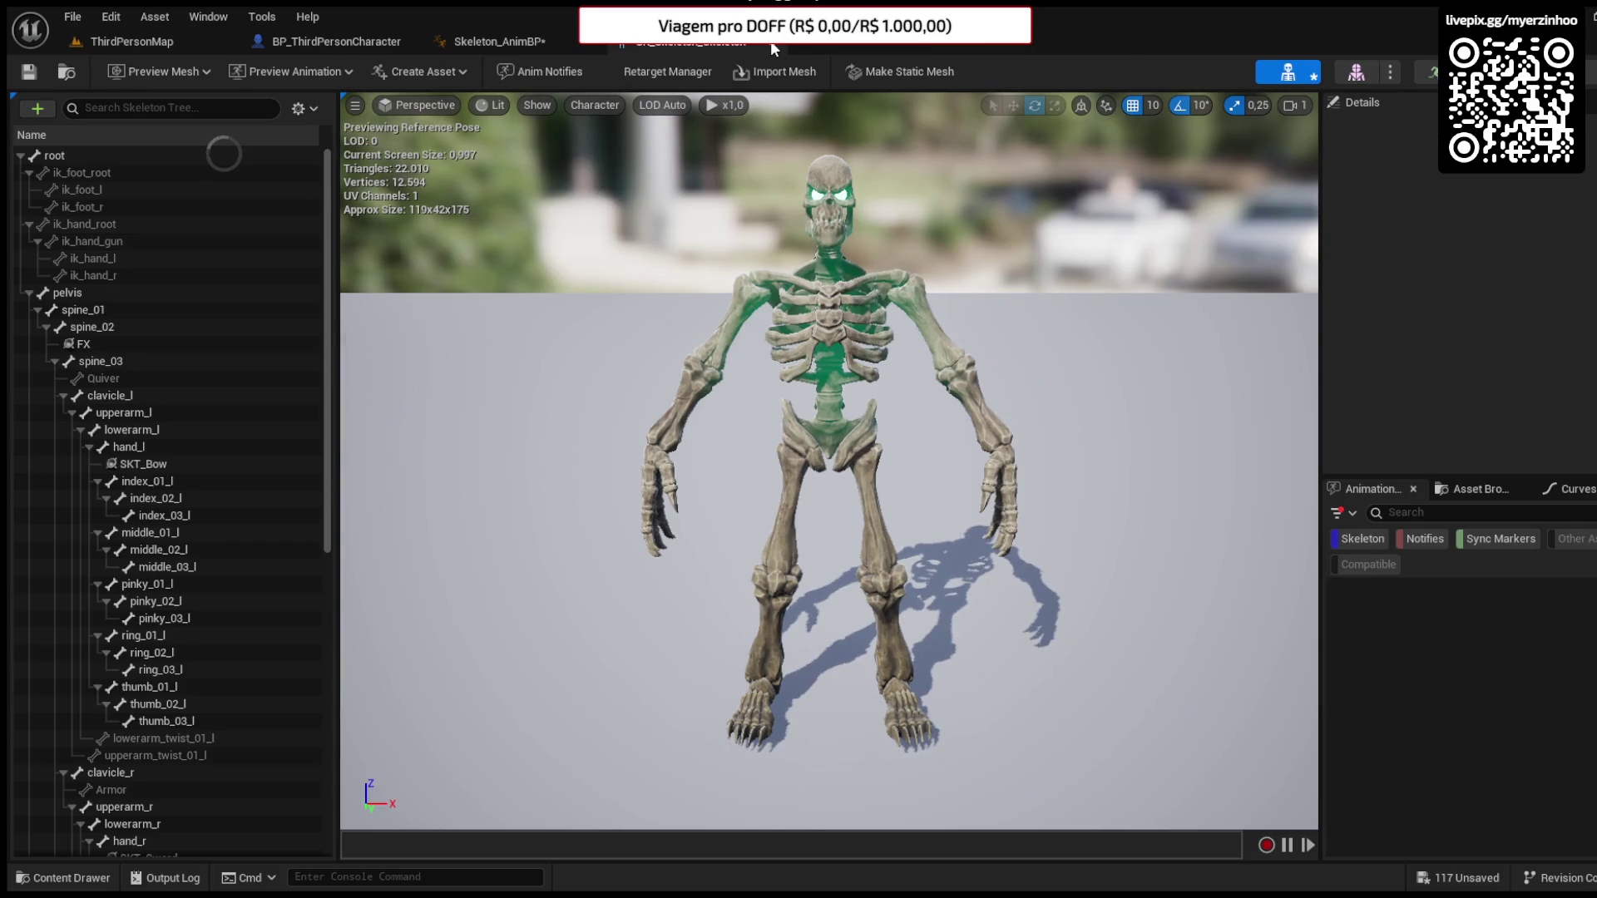
left_click(773, 44)
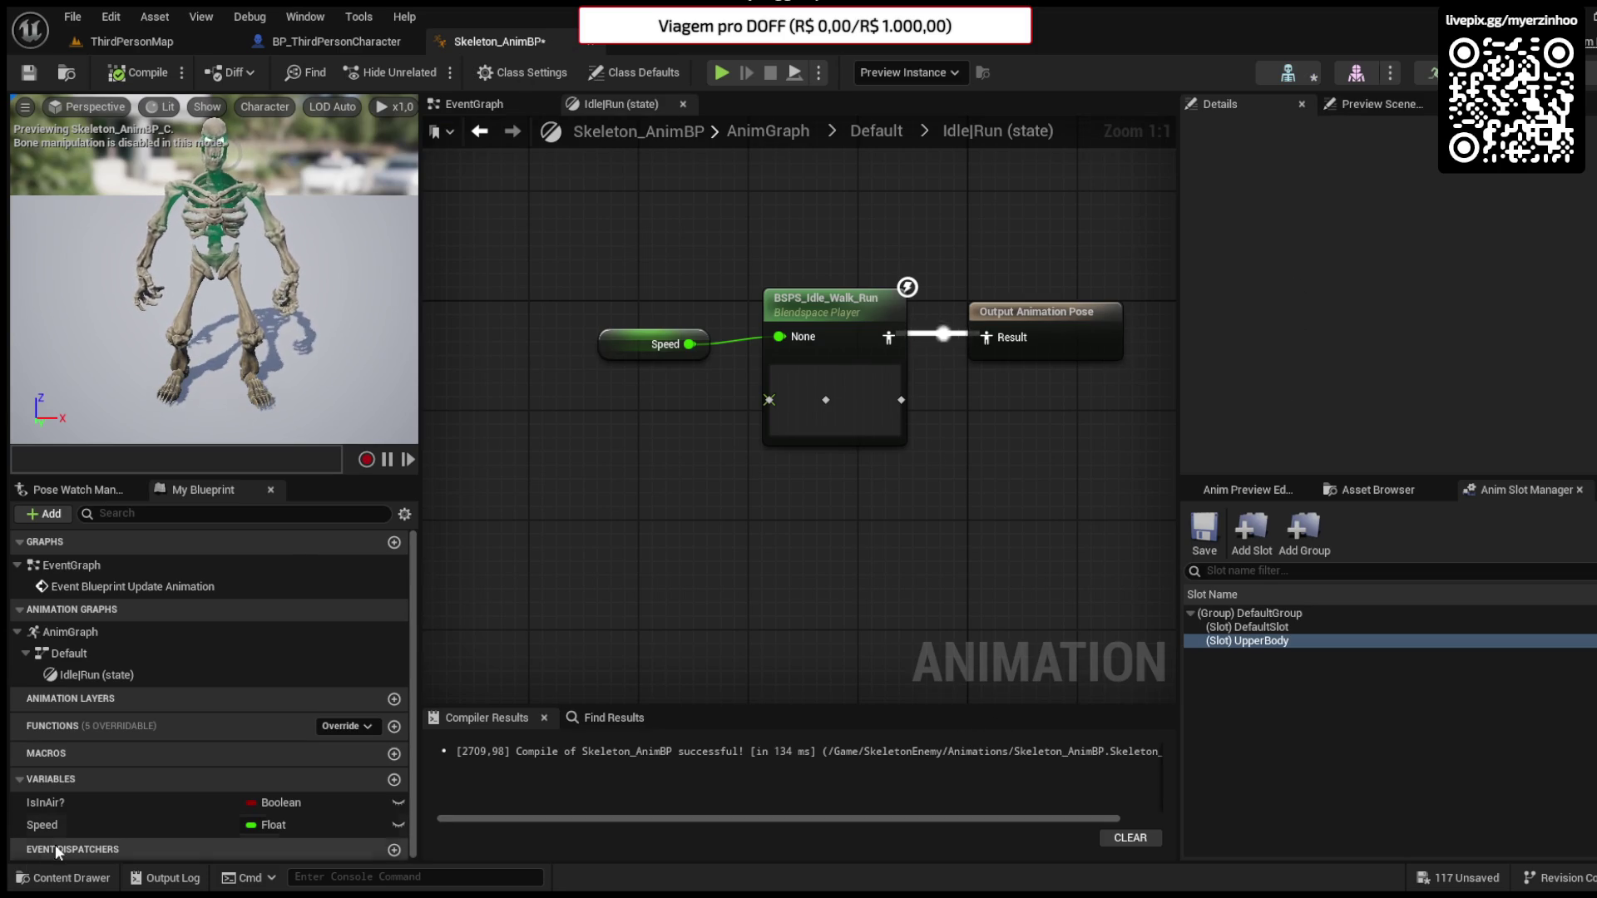
- Create a Blend Space named BS_Skeleton8D in SkeletonEnemy/Animations and open it
left_click(63, 878)
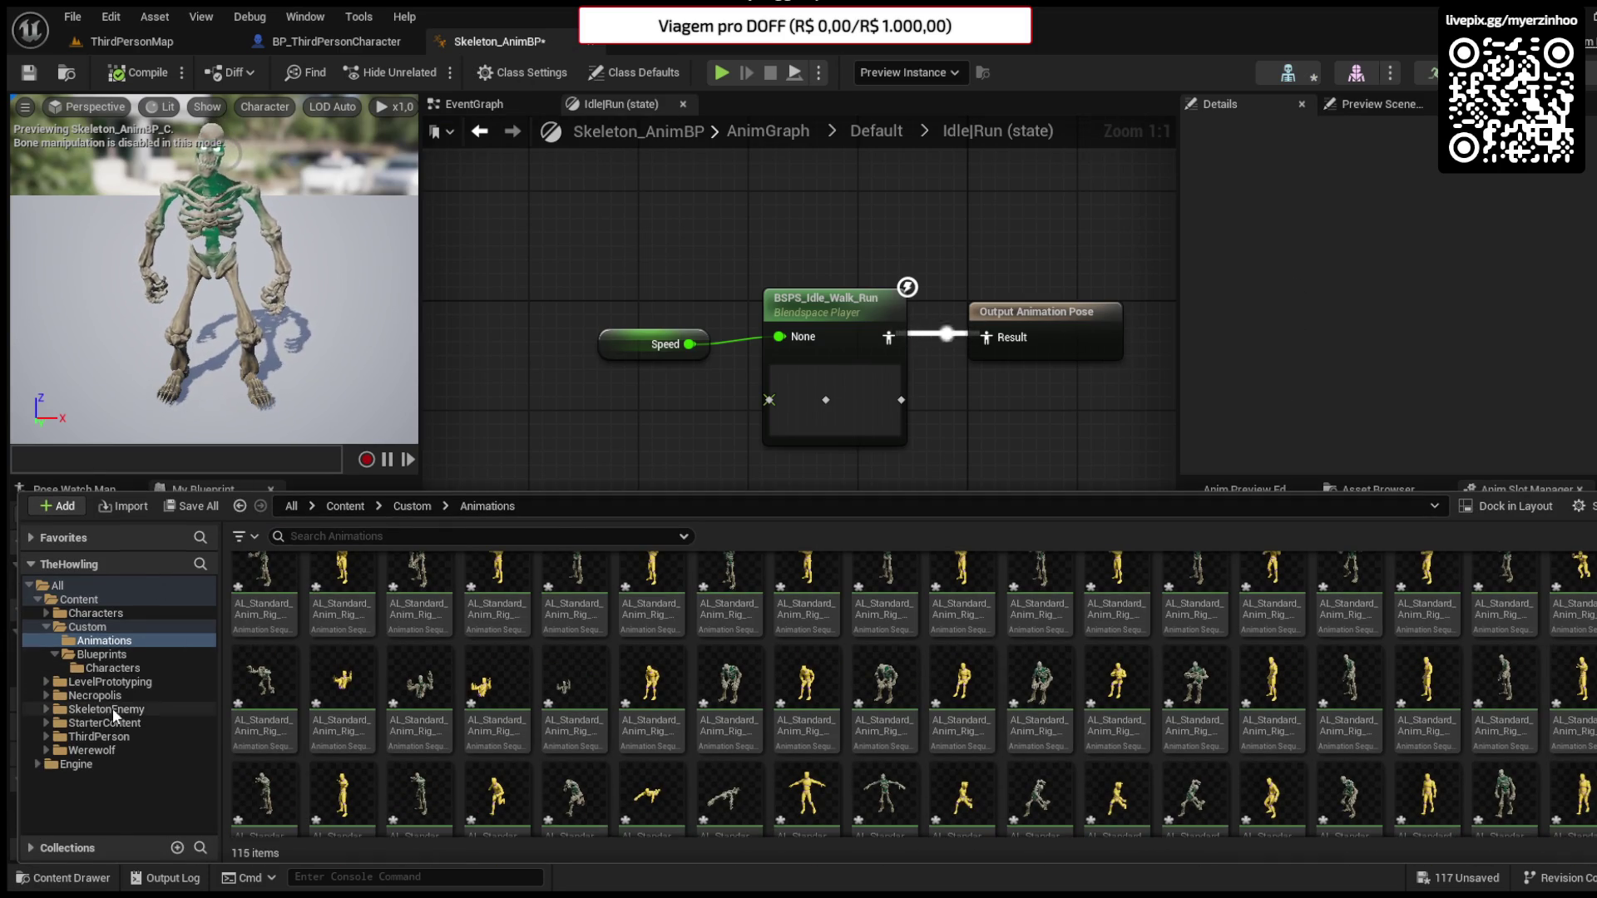
left_click(114, 715)
double_click(267, 614)
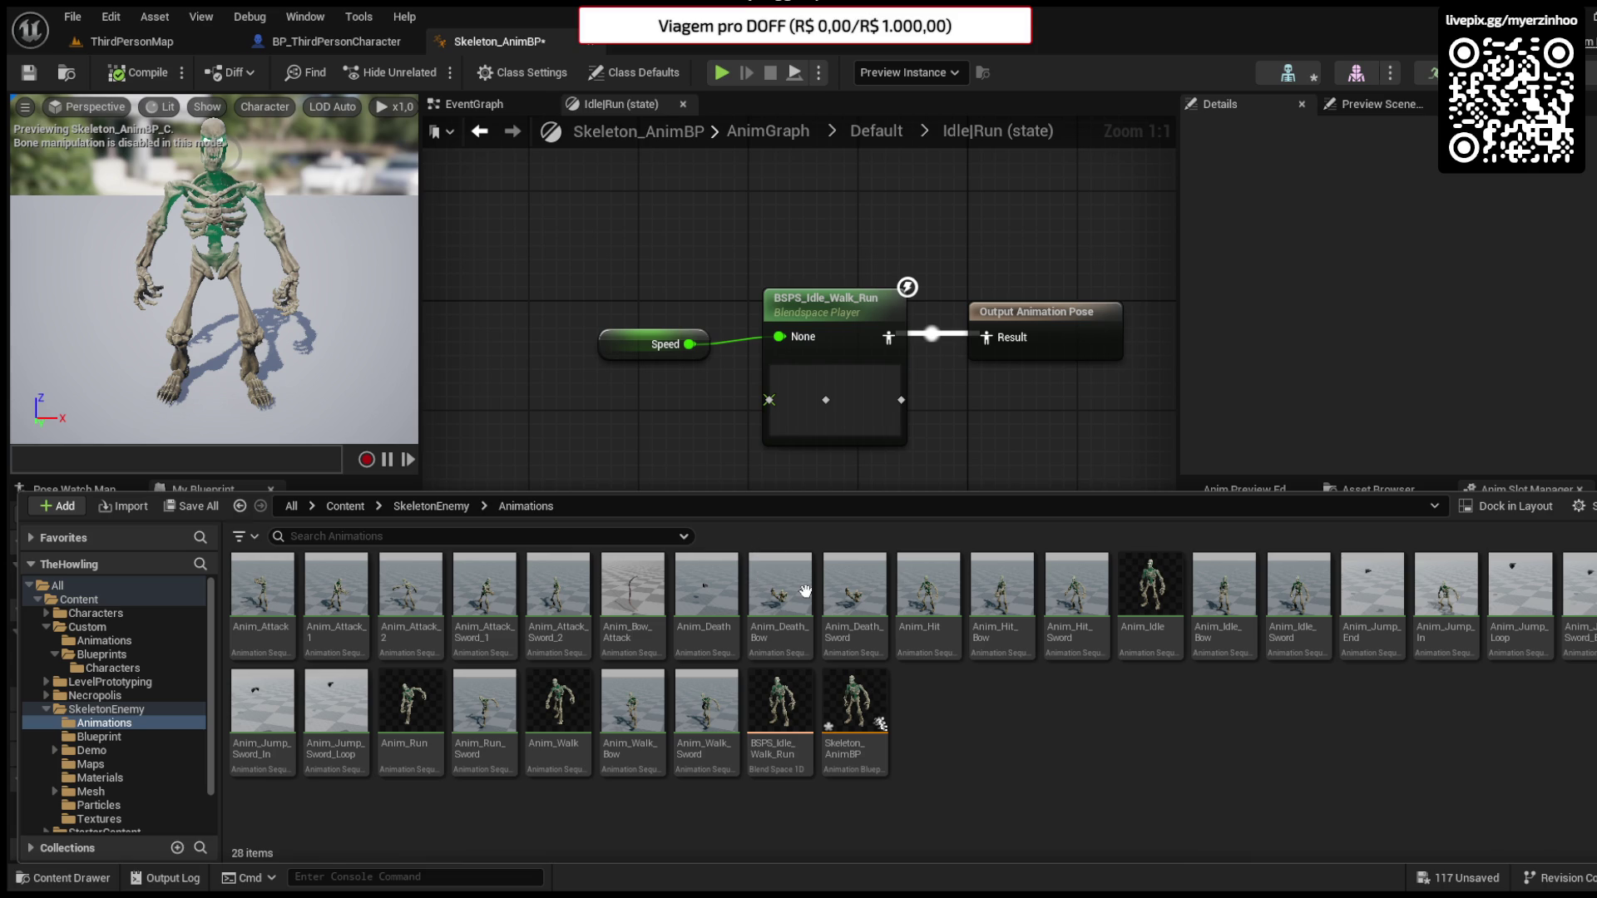
type("BS_")
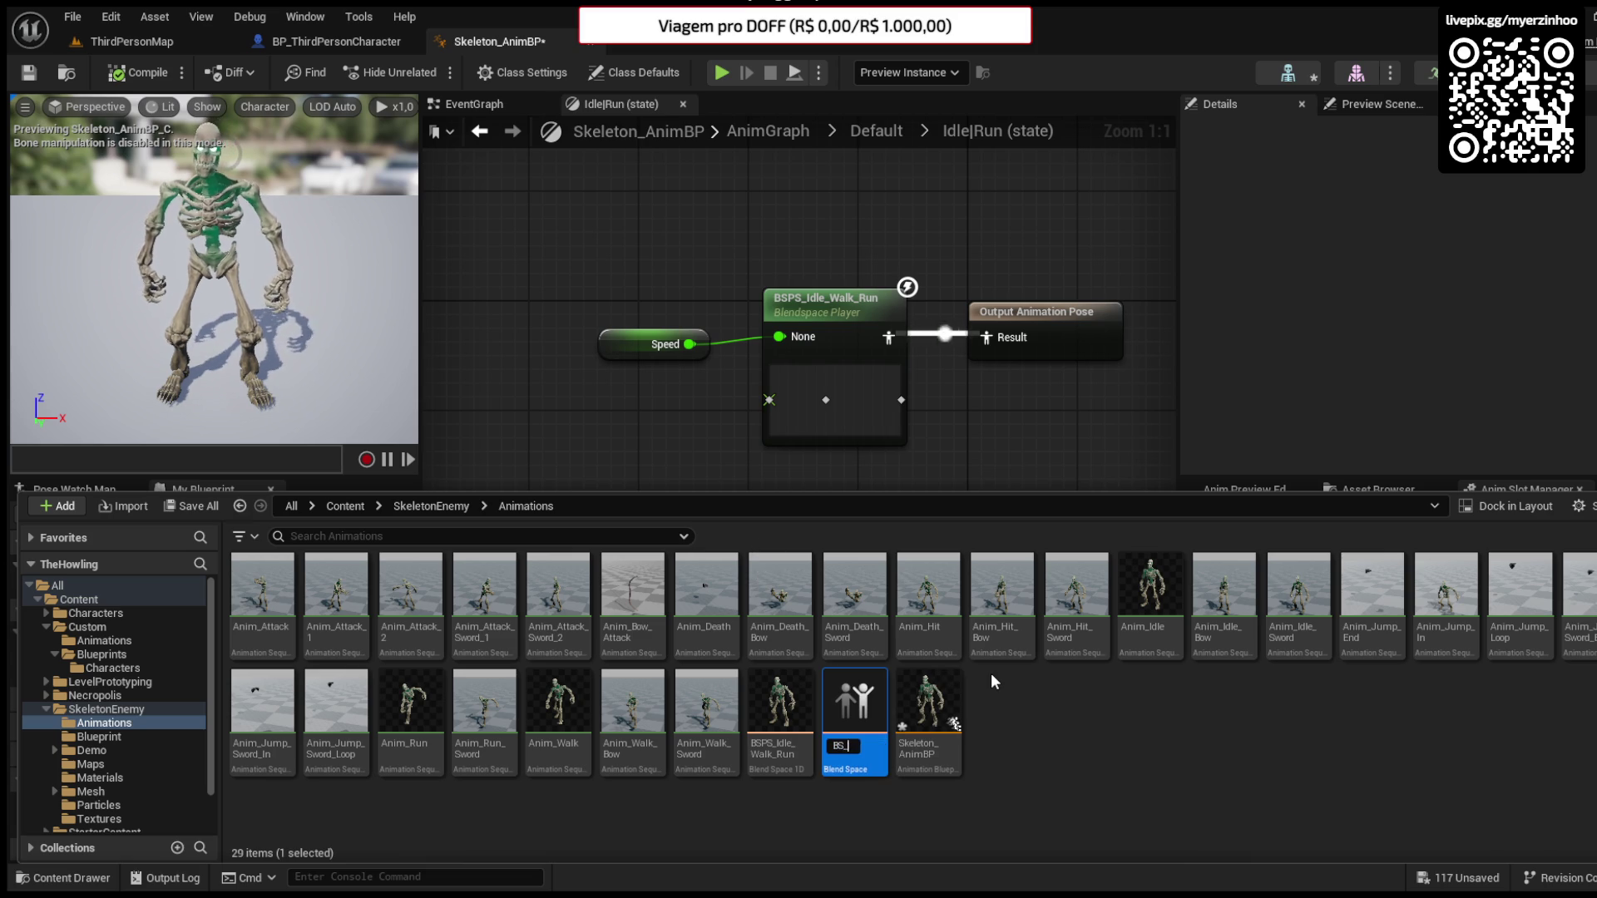
type("Skeleton8")
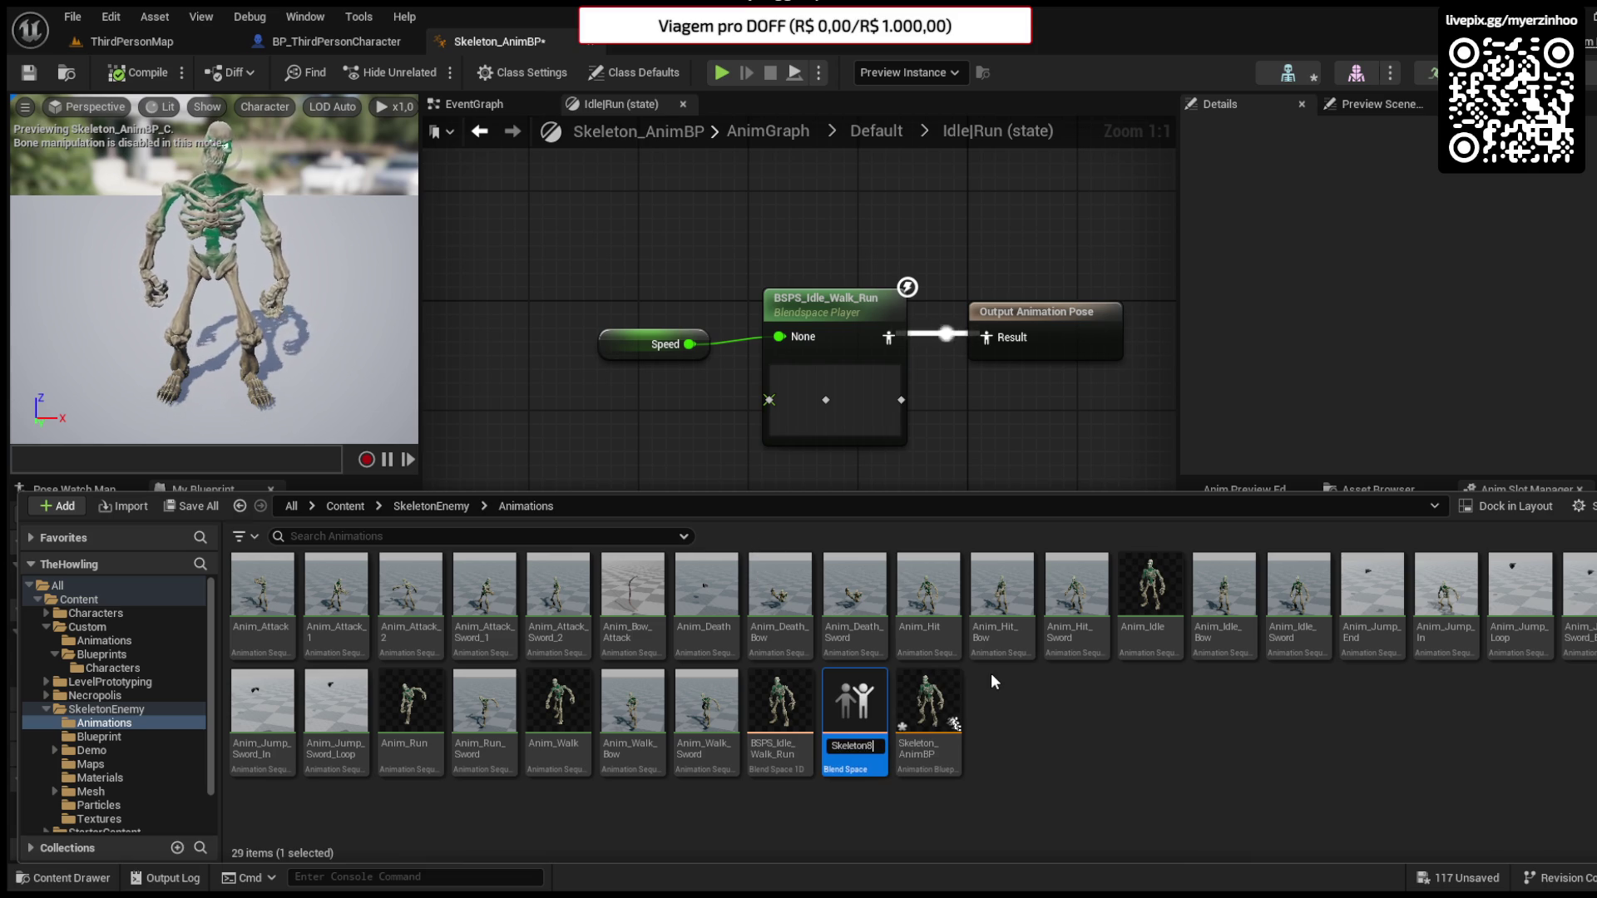
type("D")
key("Return")
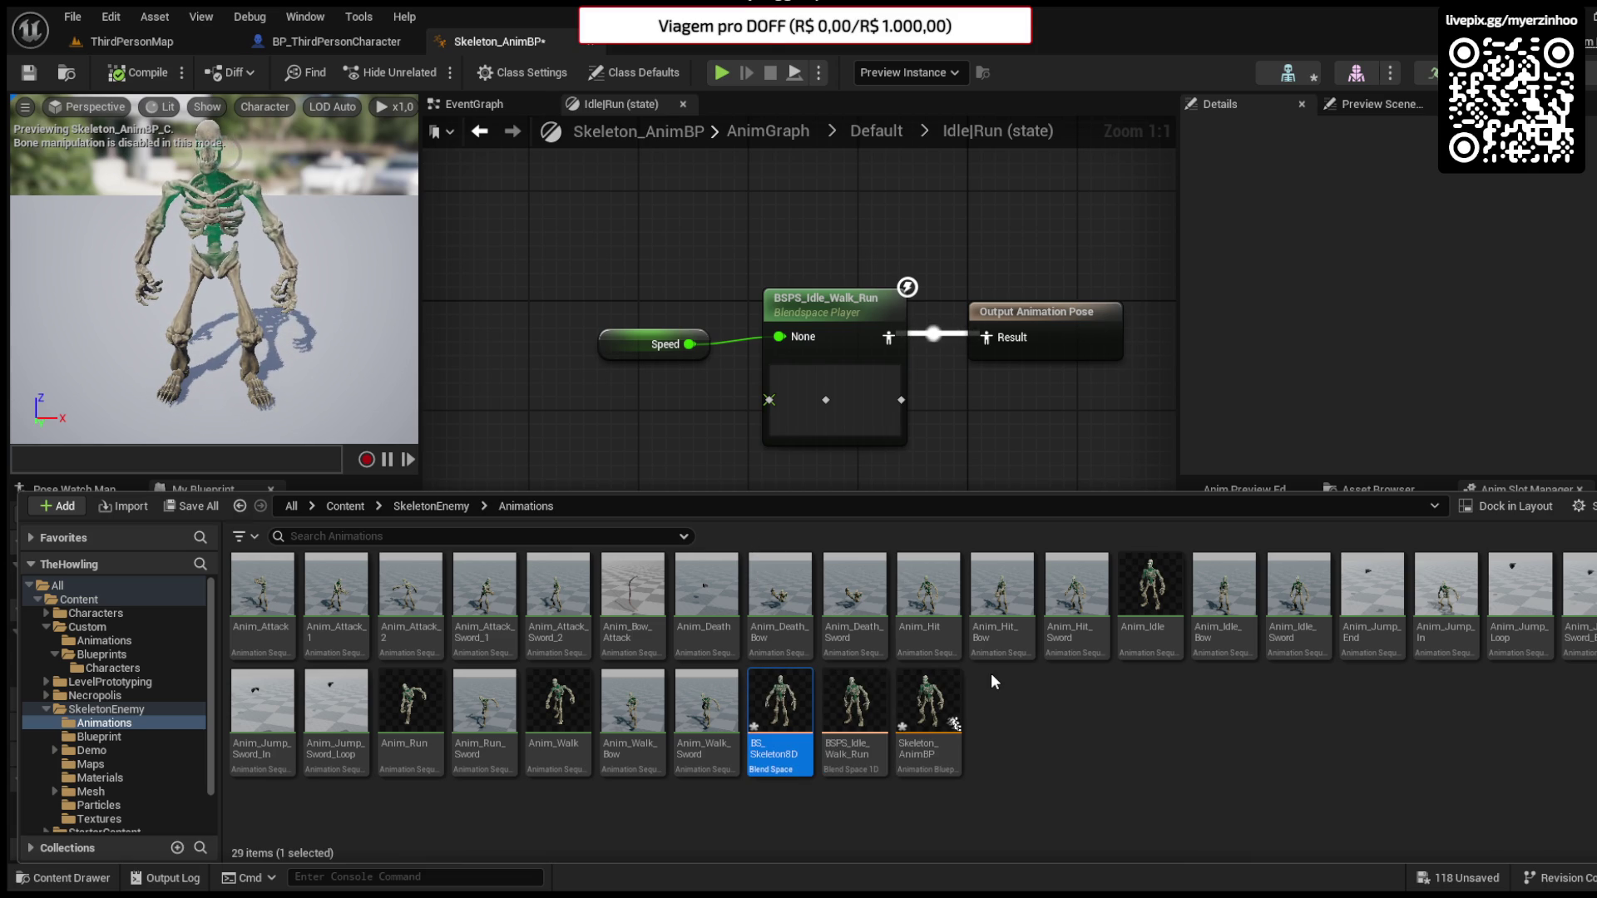
key("Return")
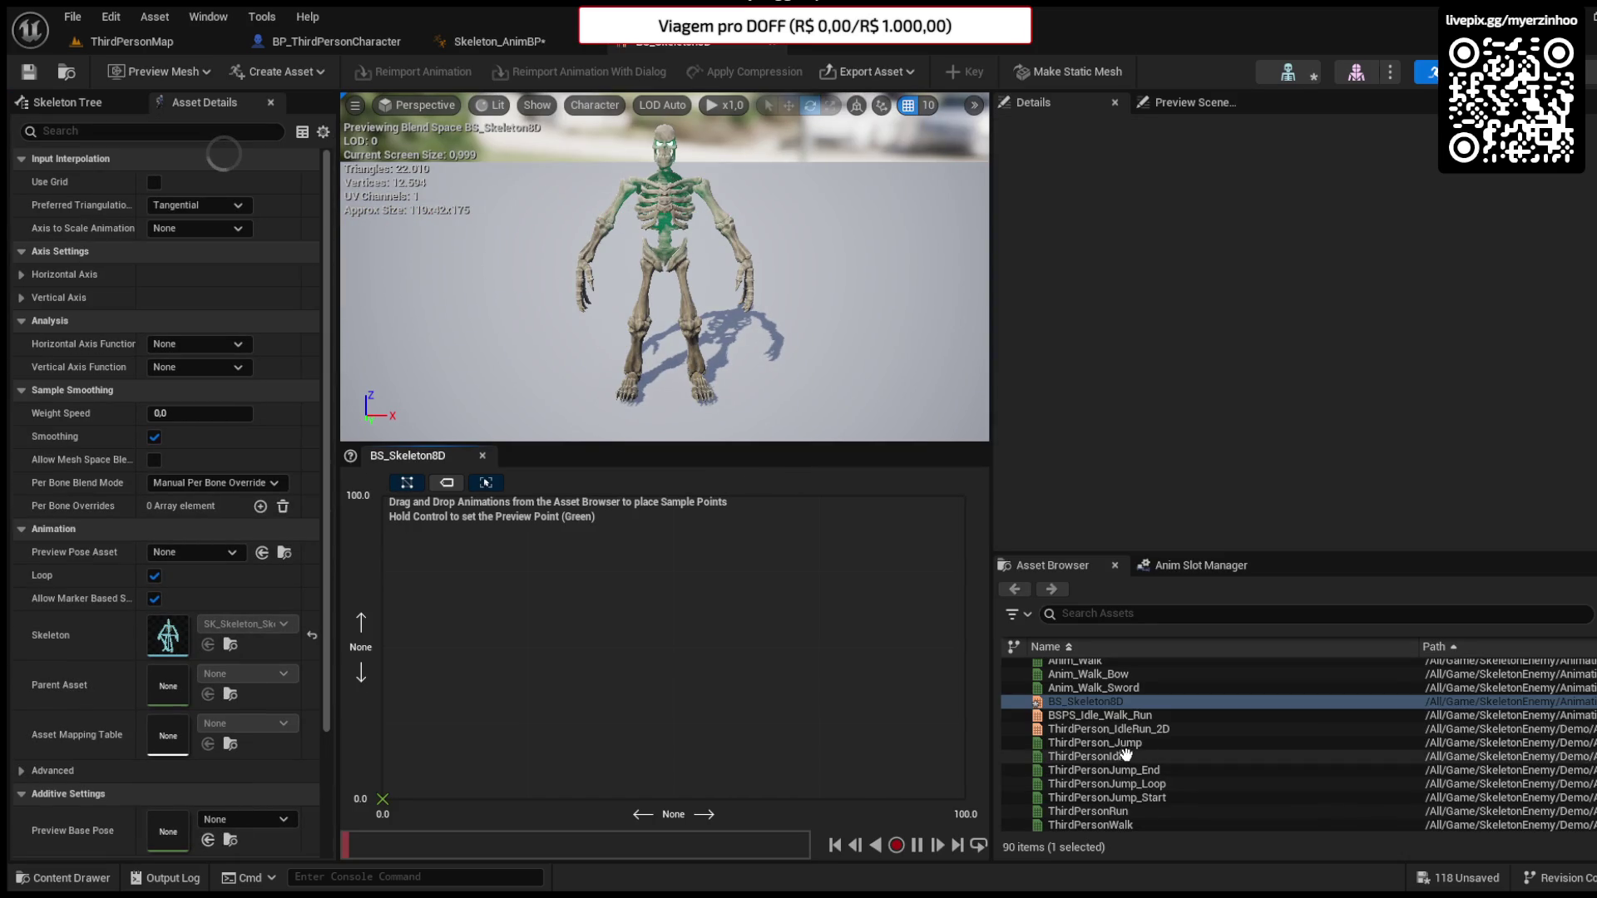
- Drag AL_Standard_Anim_Rig_Idle_Loop1 onto the BS_Skeleton8D grid as its first sample
scroll(1148, 755, "up", 10)
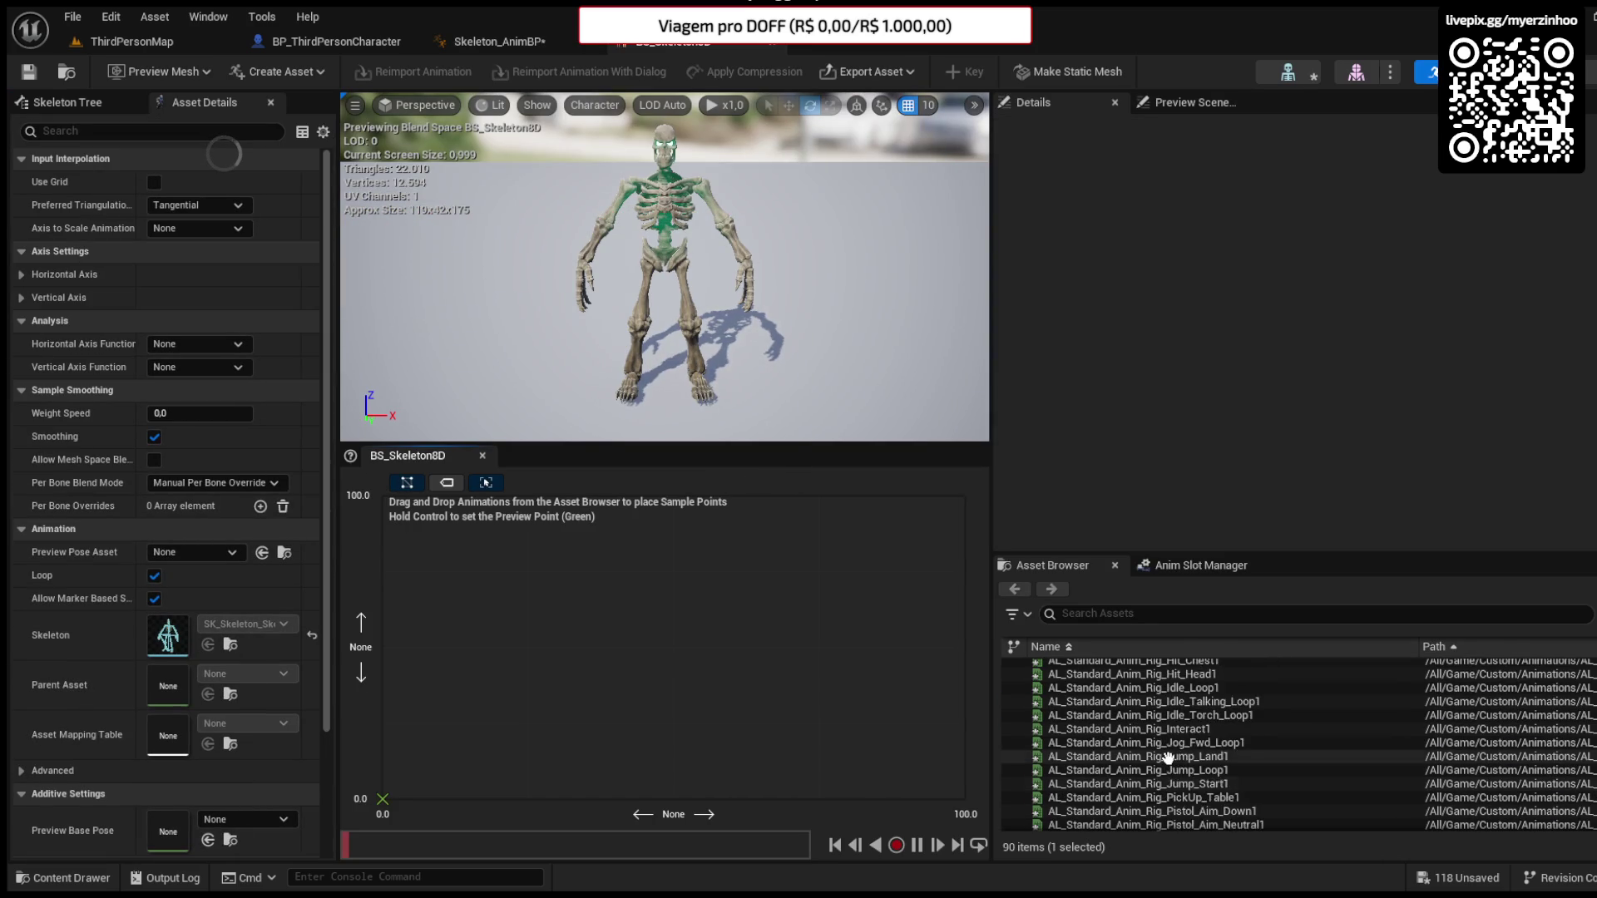
scroll(1168, 759, "up", 2)
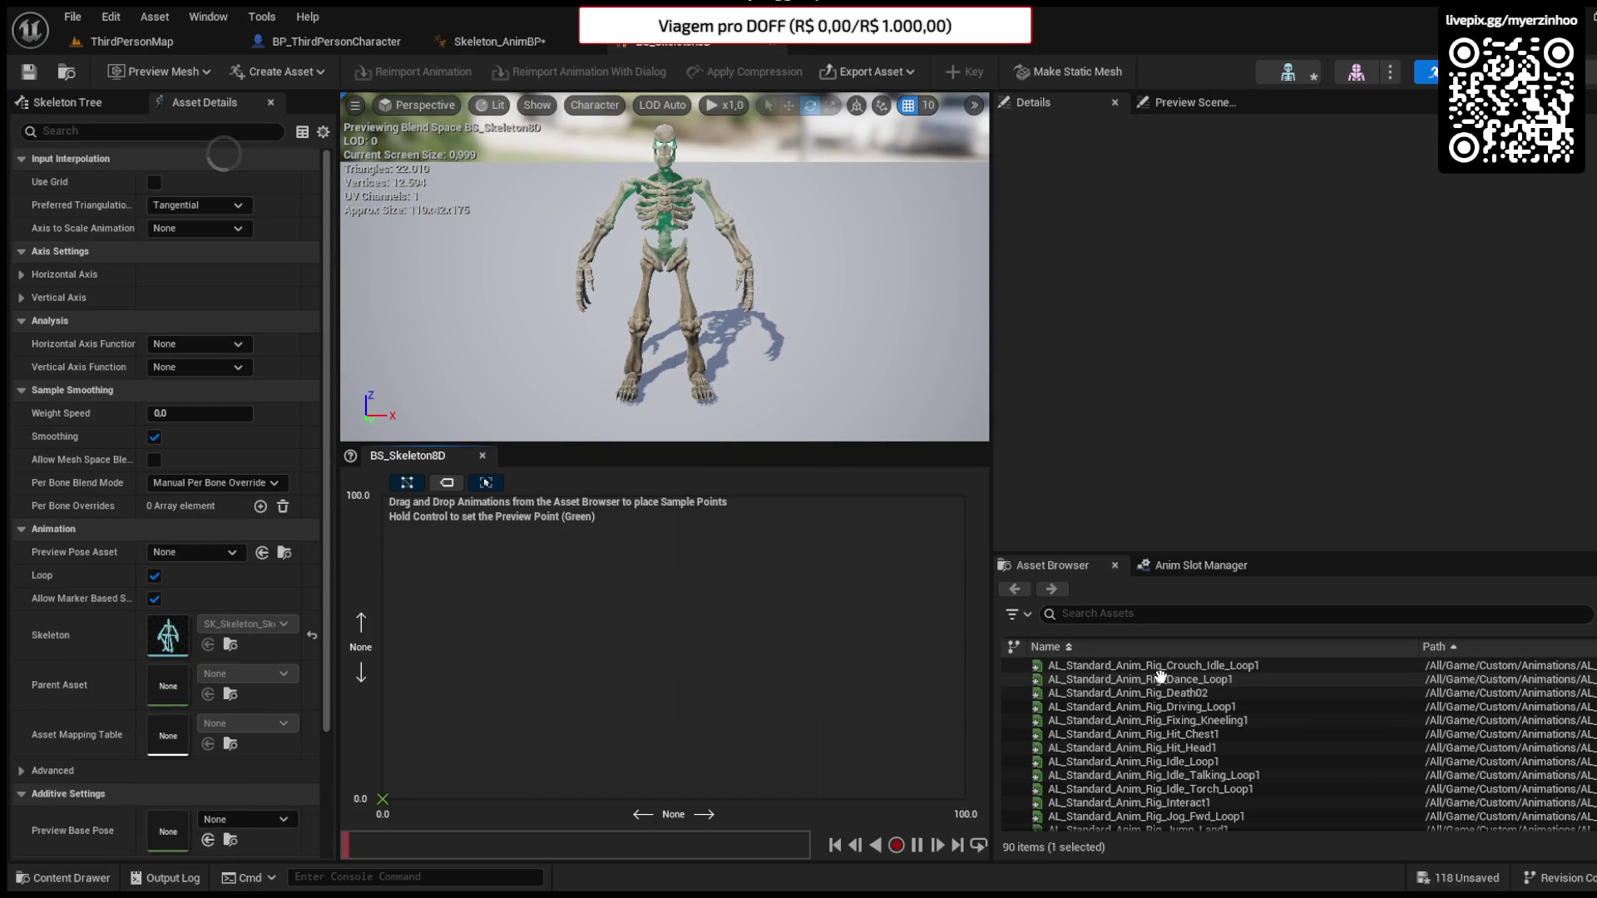
scroll(1161, 675, "up", 1)
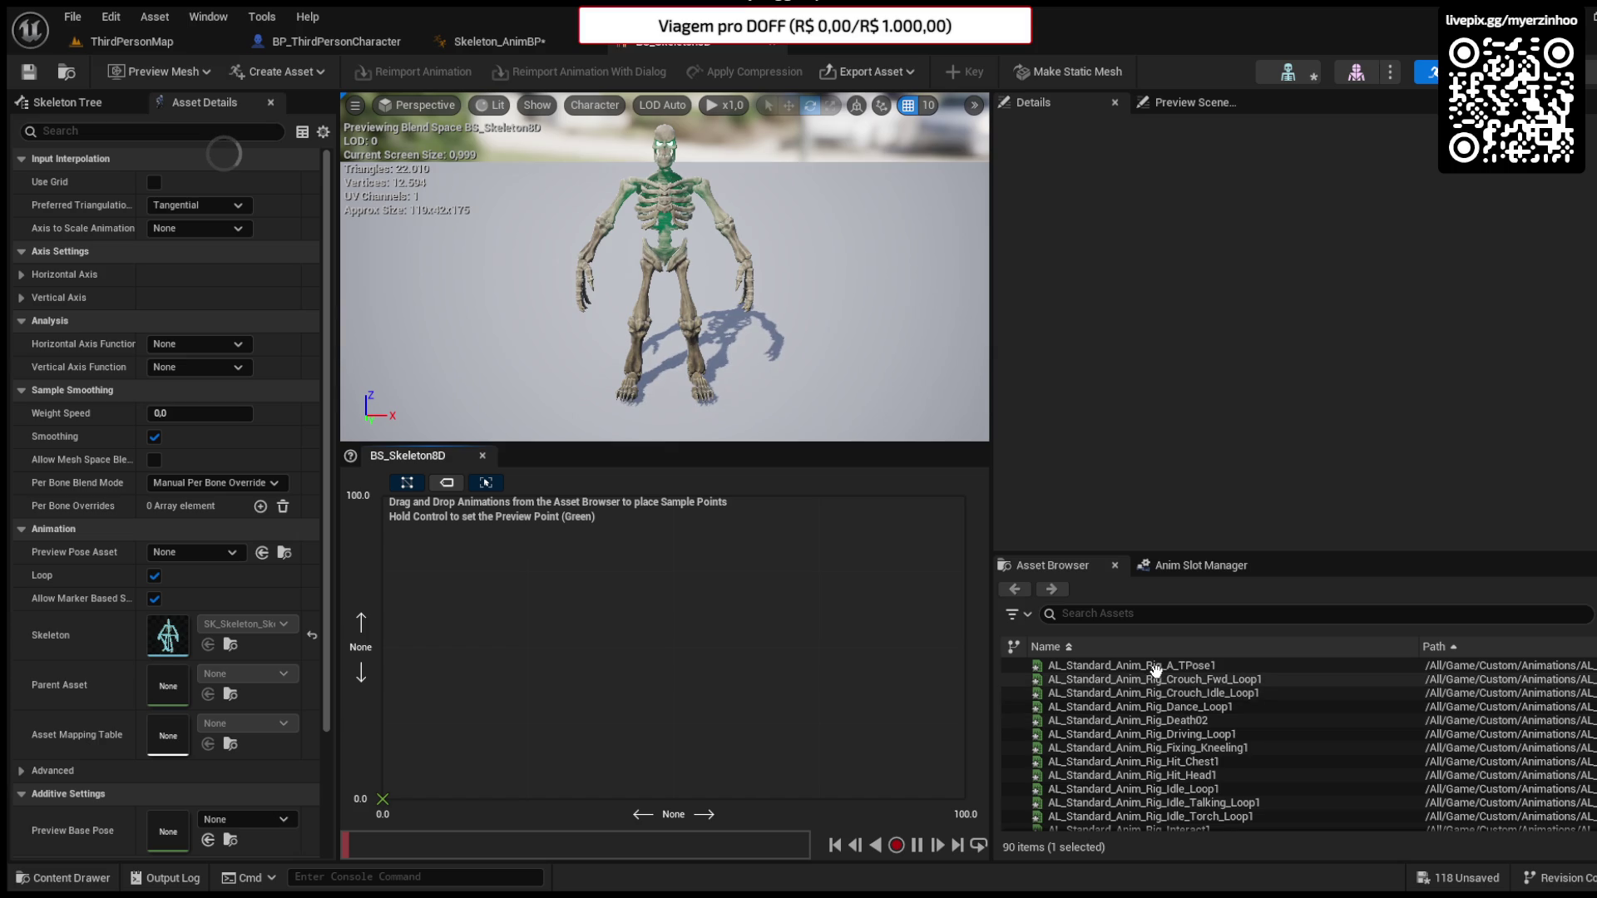
scroll(1143, 686, "down", 3)
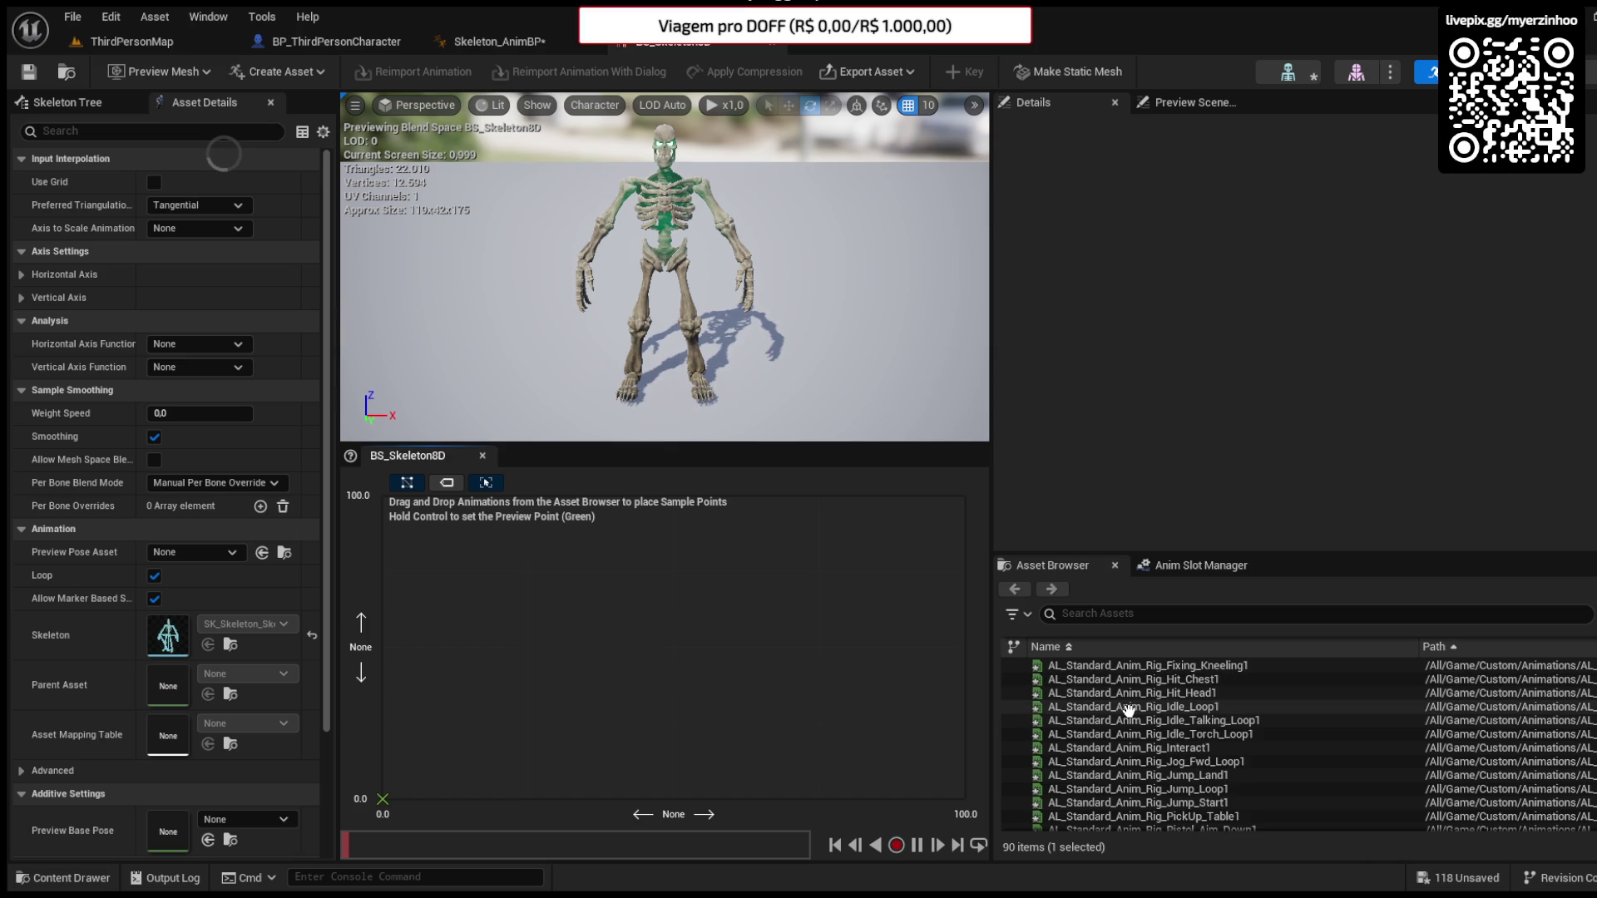
mouse_move(1131, 708)
left_mouse_down()
mouse_move(657, 812)
mouse_move(671, 797)
left_mouse_up()
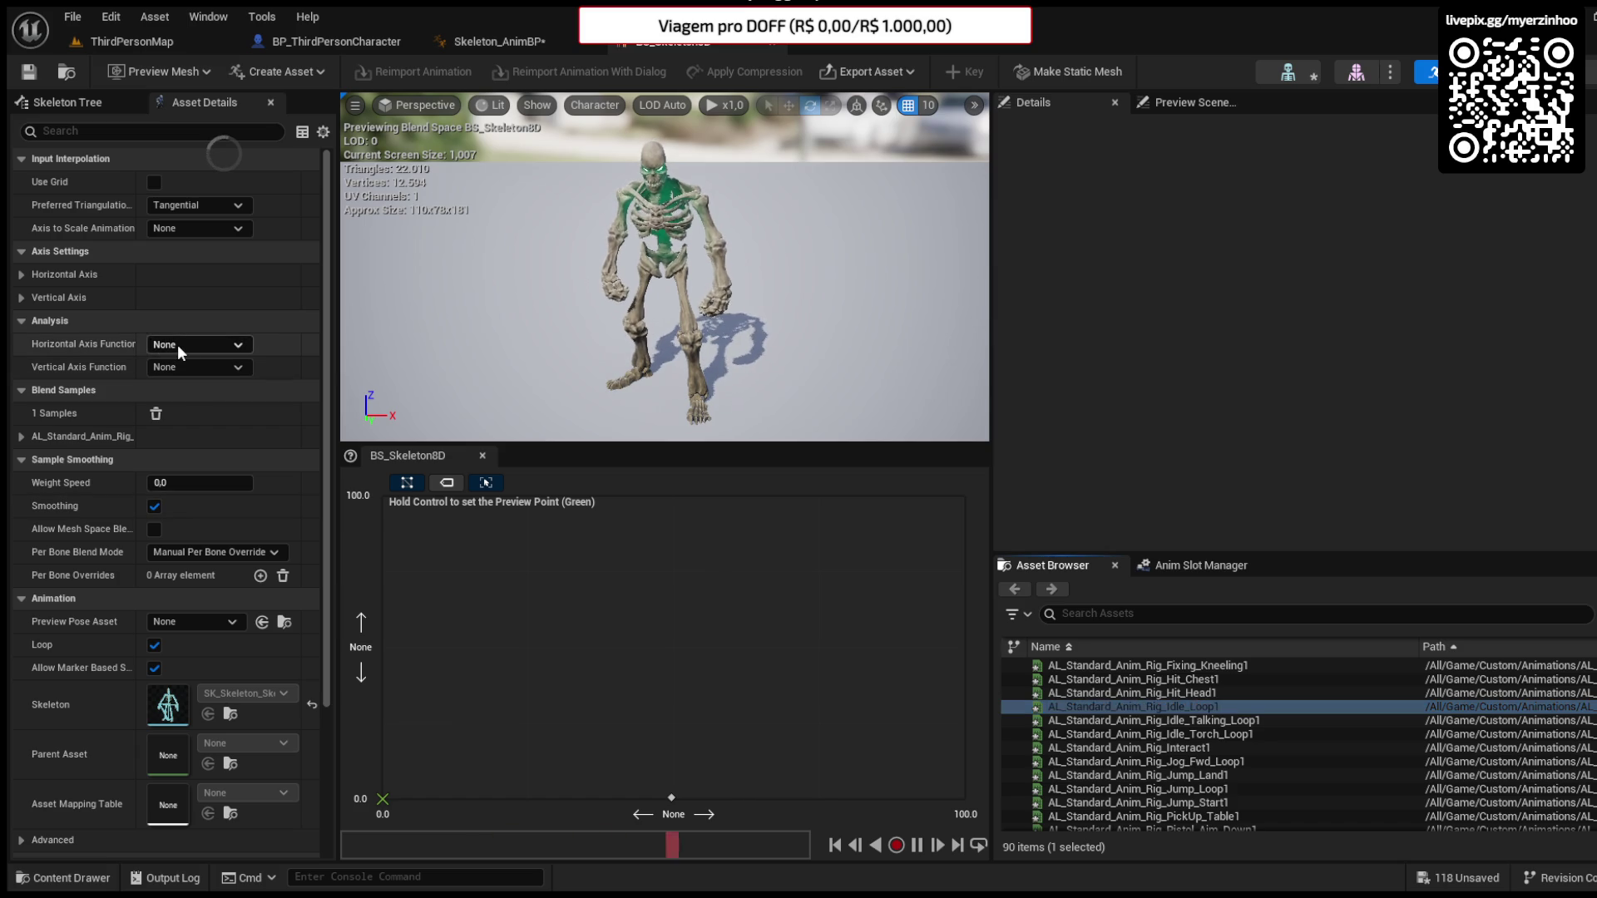
- Give the Horizontal Axis a minimum of -100, a maximum of 100, 8 grid divisions and Snap to Grid
left_click(32, 279)
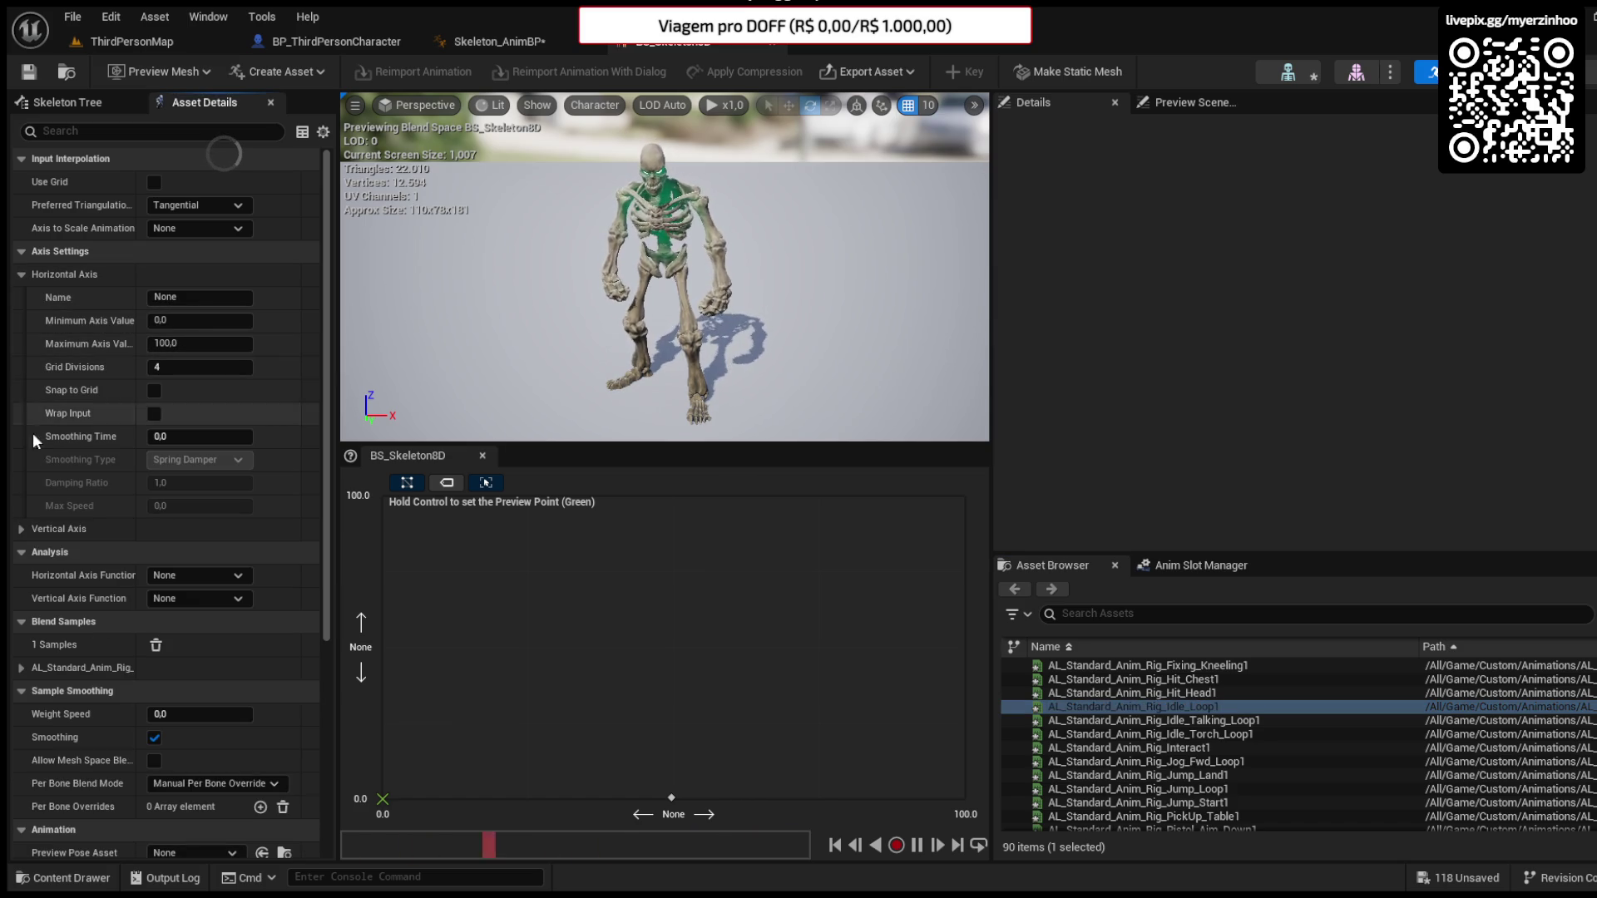
left_click(23, 529)
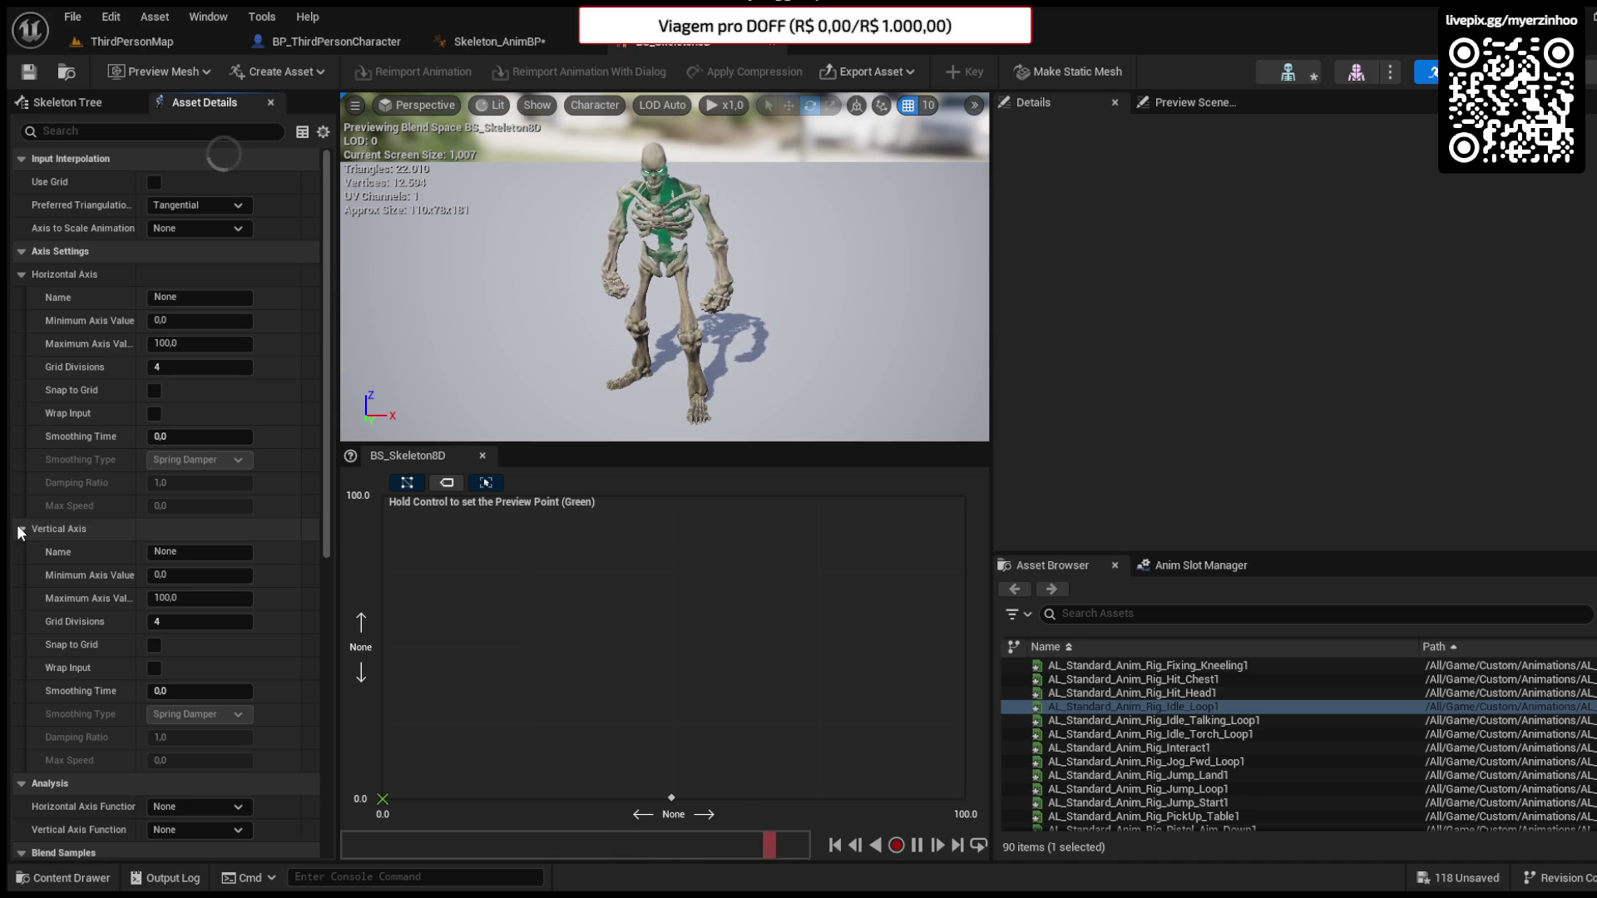
left_click(196, 341)
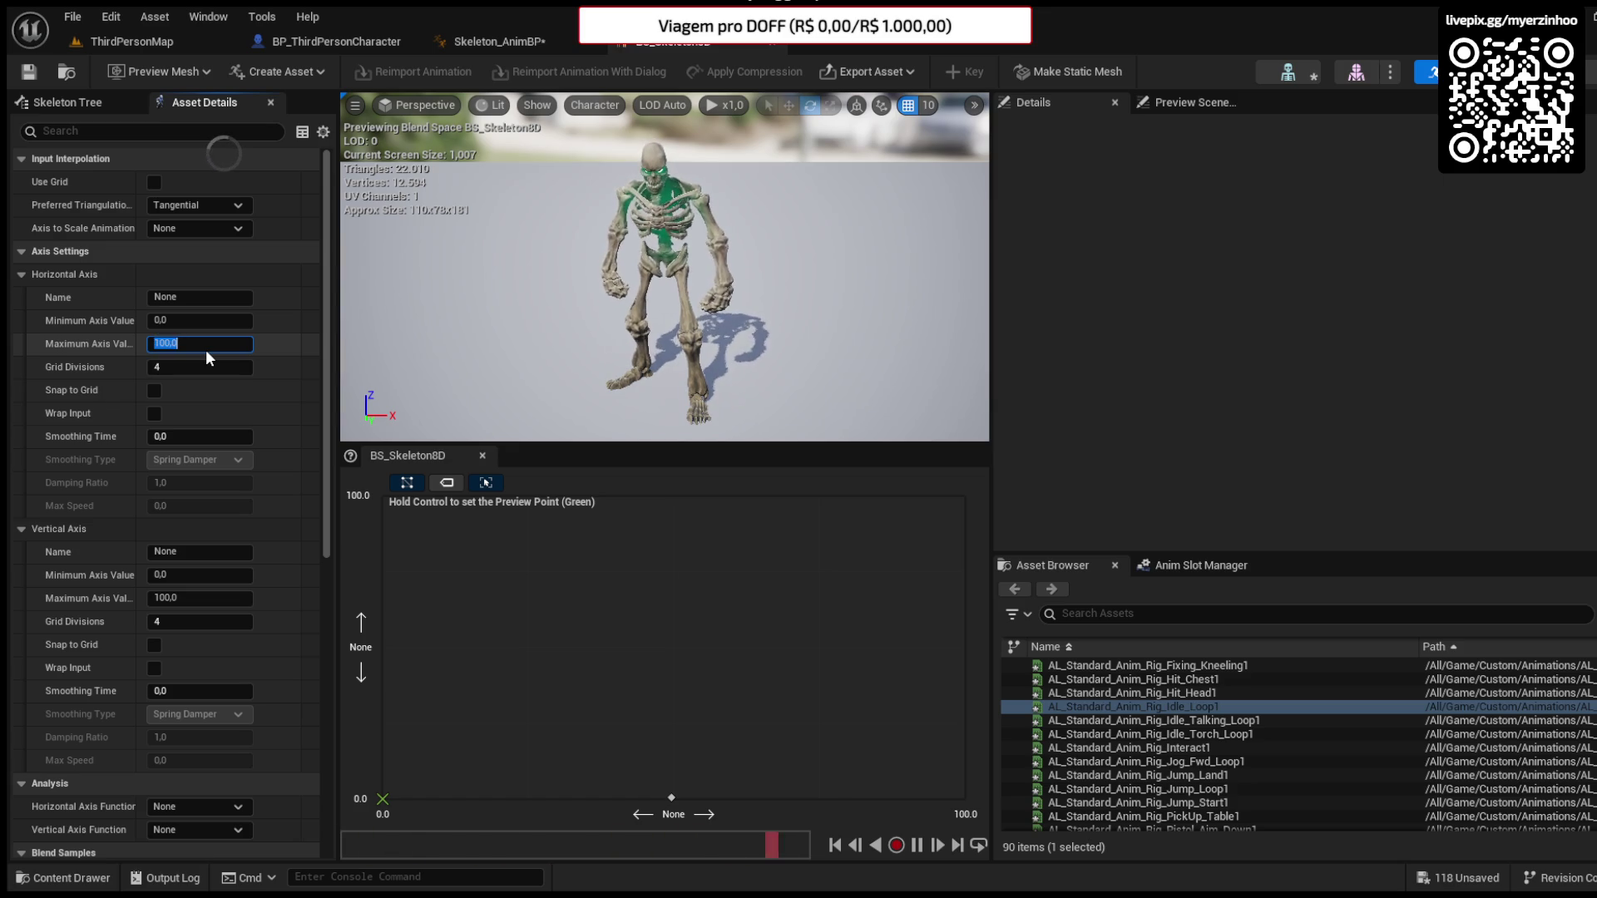
left_click(153, 391)
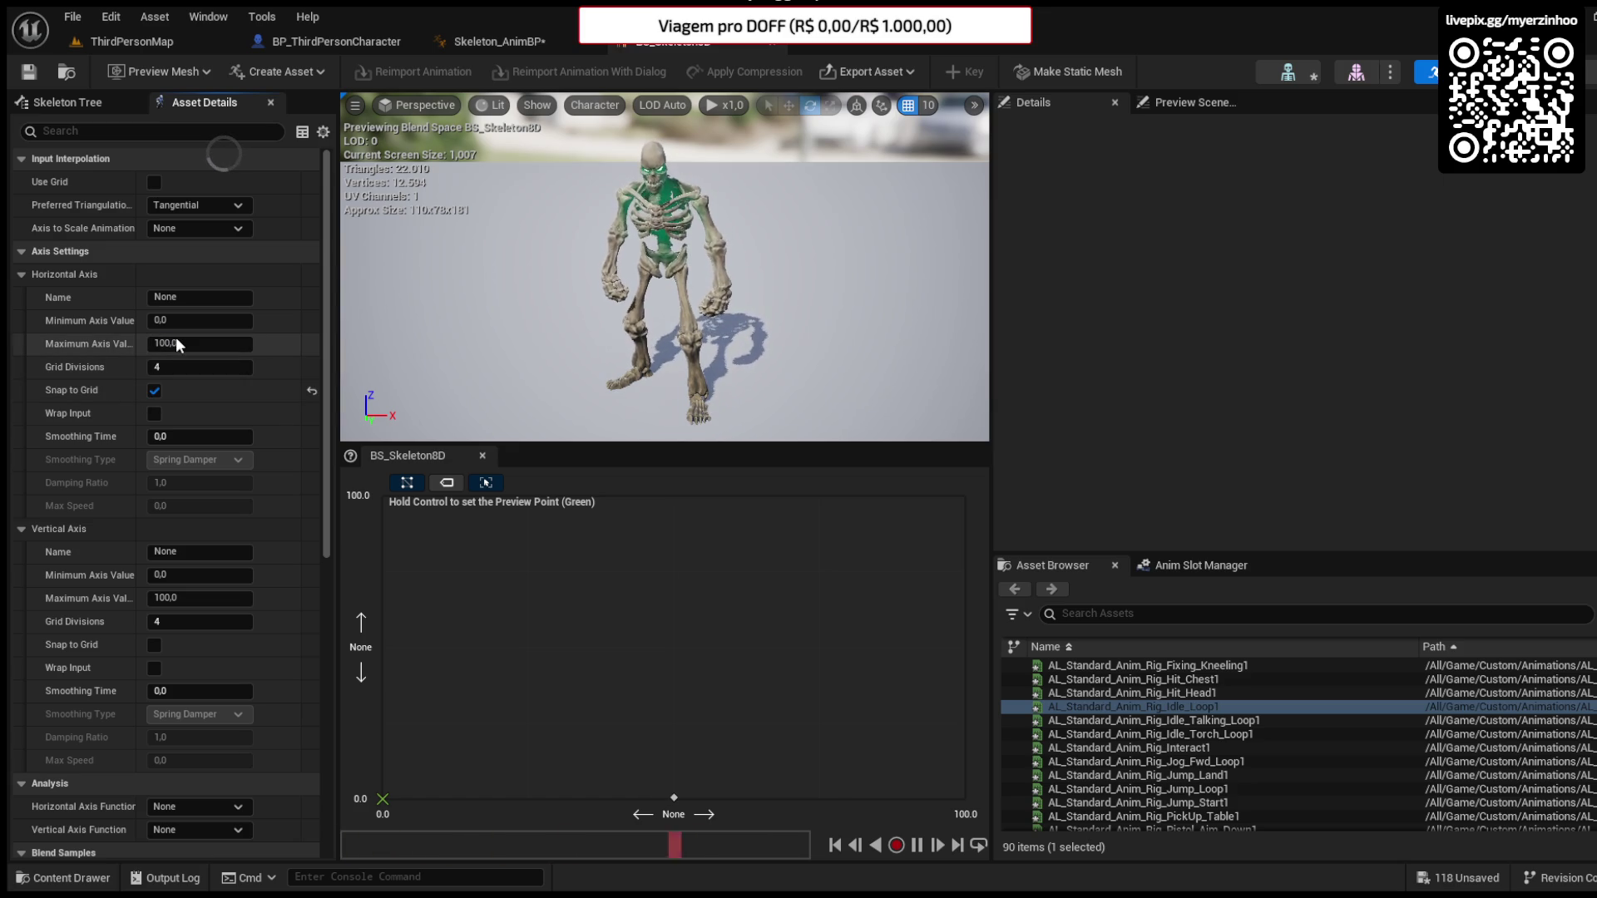
left_click(206, 320)
type("-100")
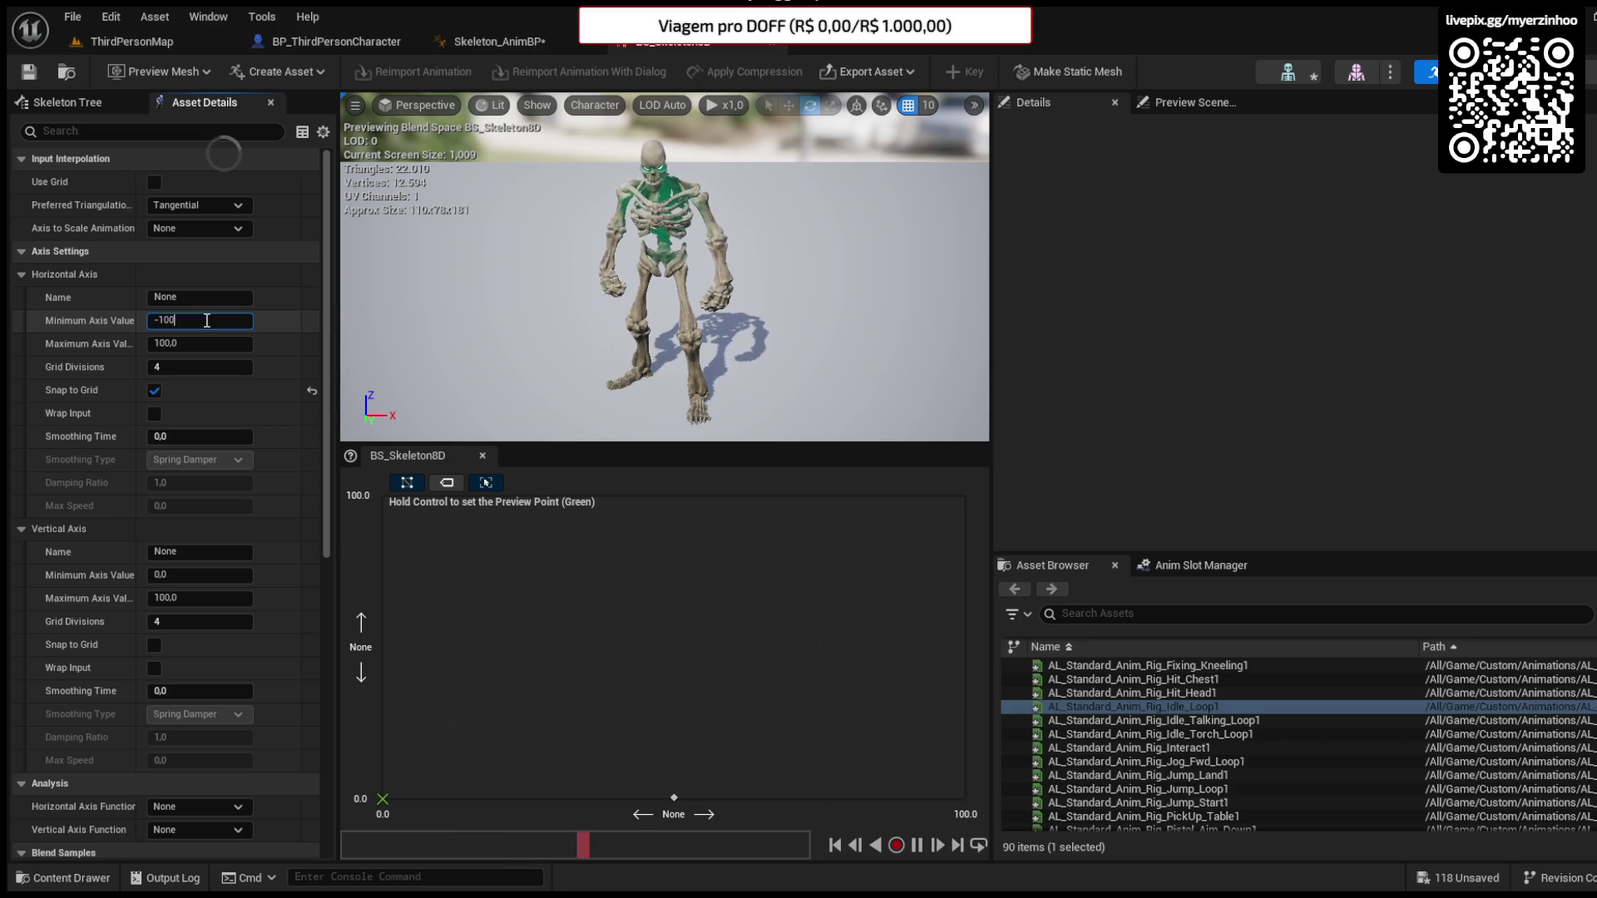
key("Return")
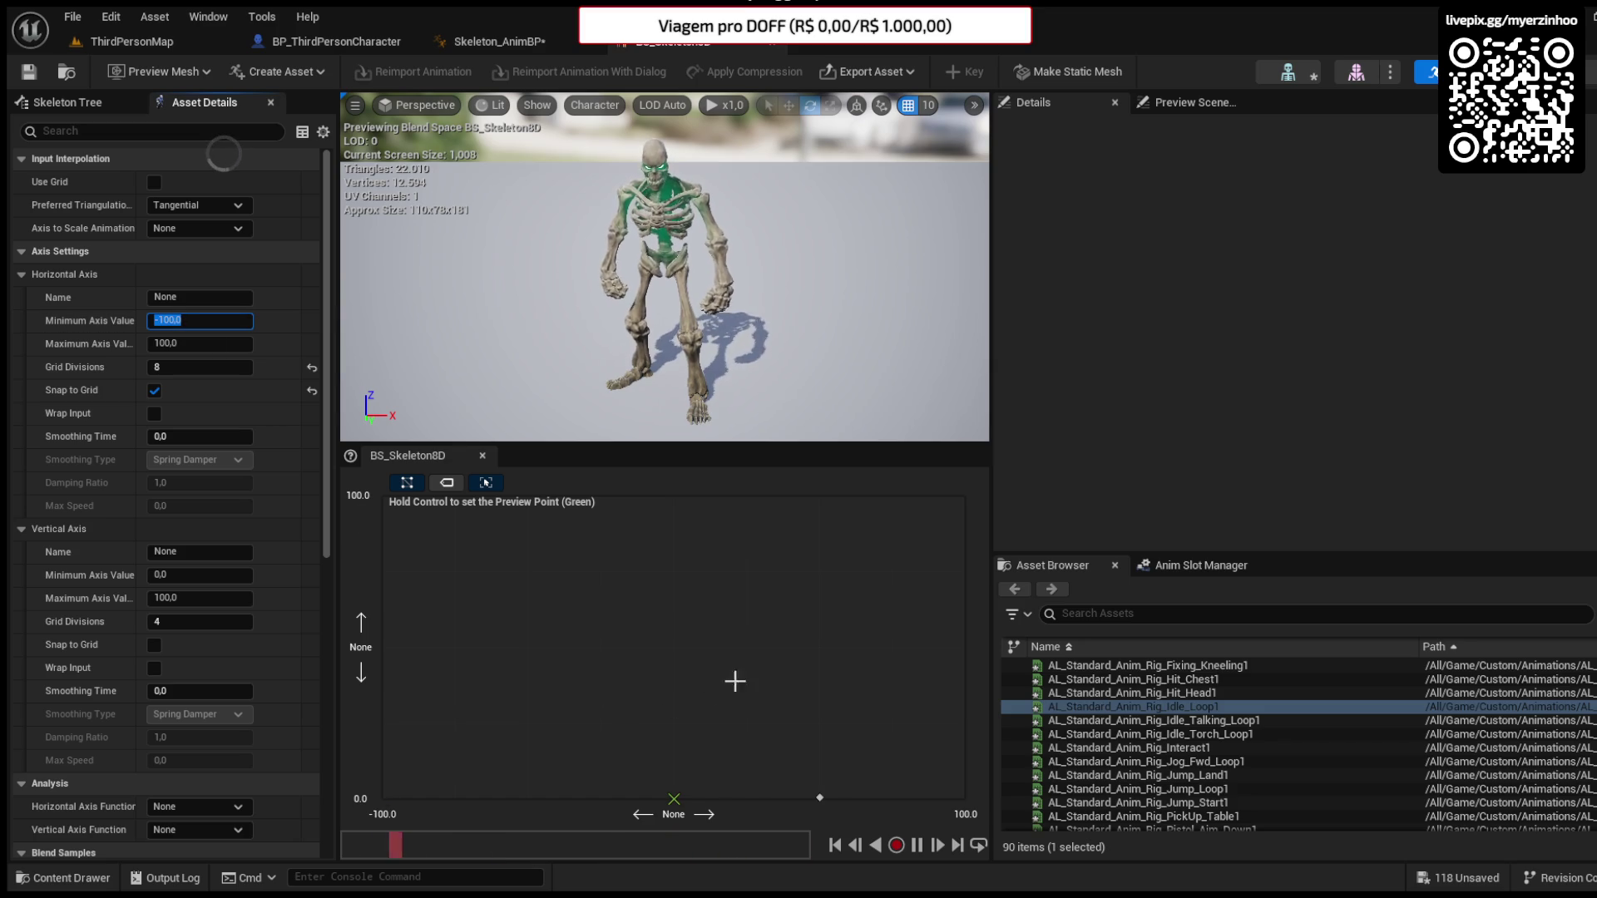
left_click(822, 797)
left_click(674, 800)
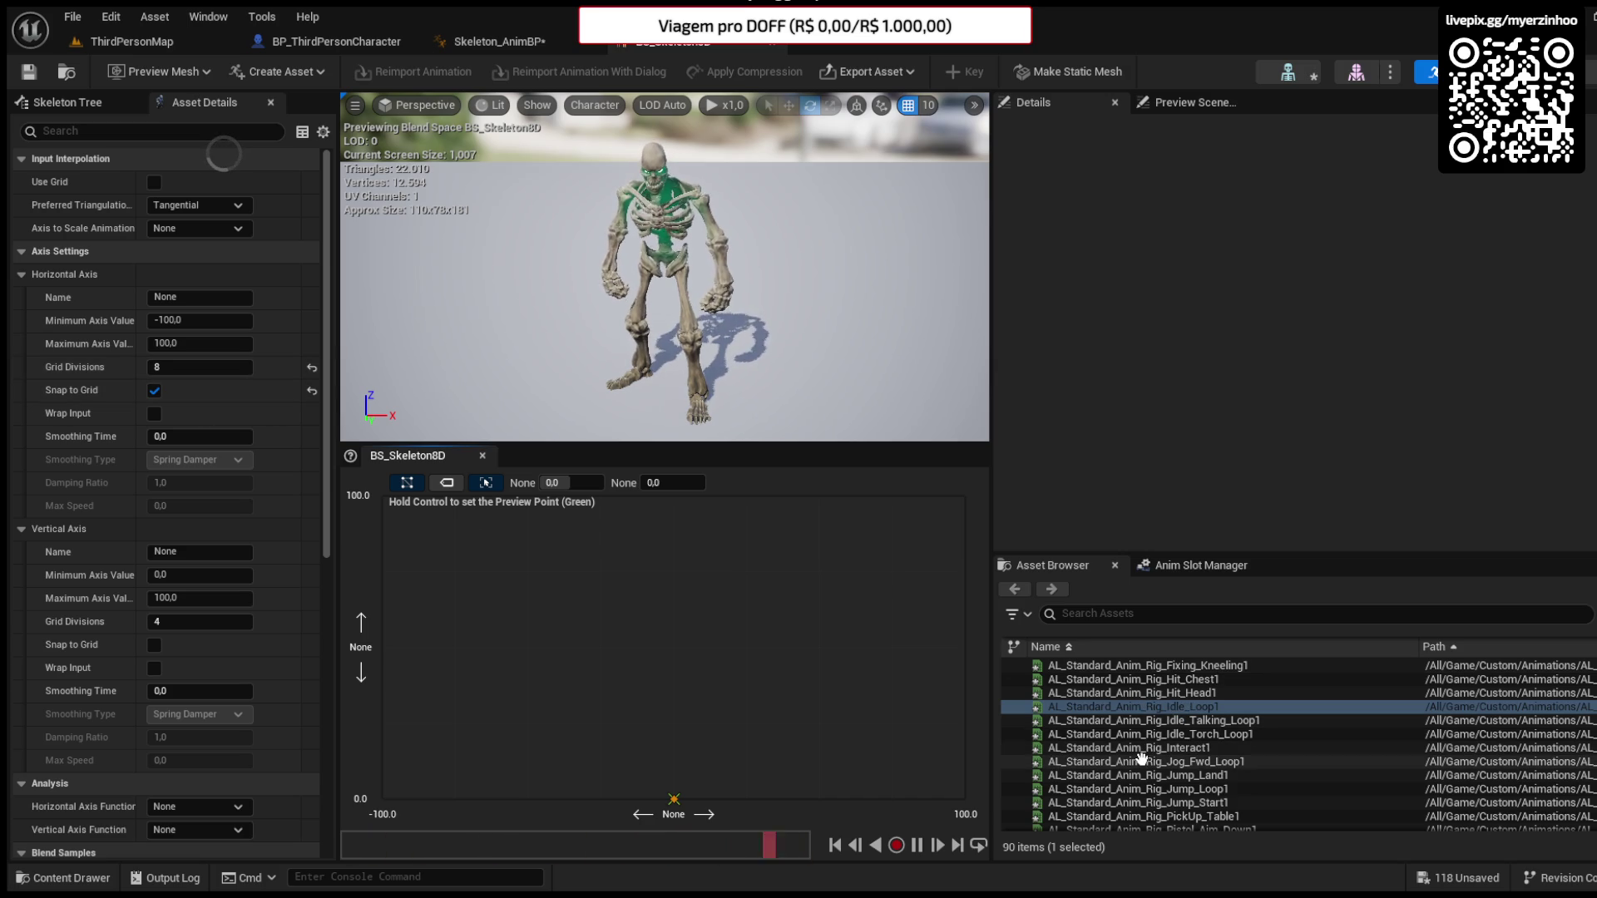
- Add Jog_Fwd_Loop1 at the top and Walk_Formal_Loop1 lower on the centre line, with vertical snapping and 4 divisions
scroll(1141, 757, "down", 1)
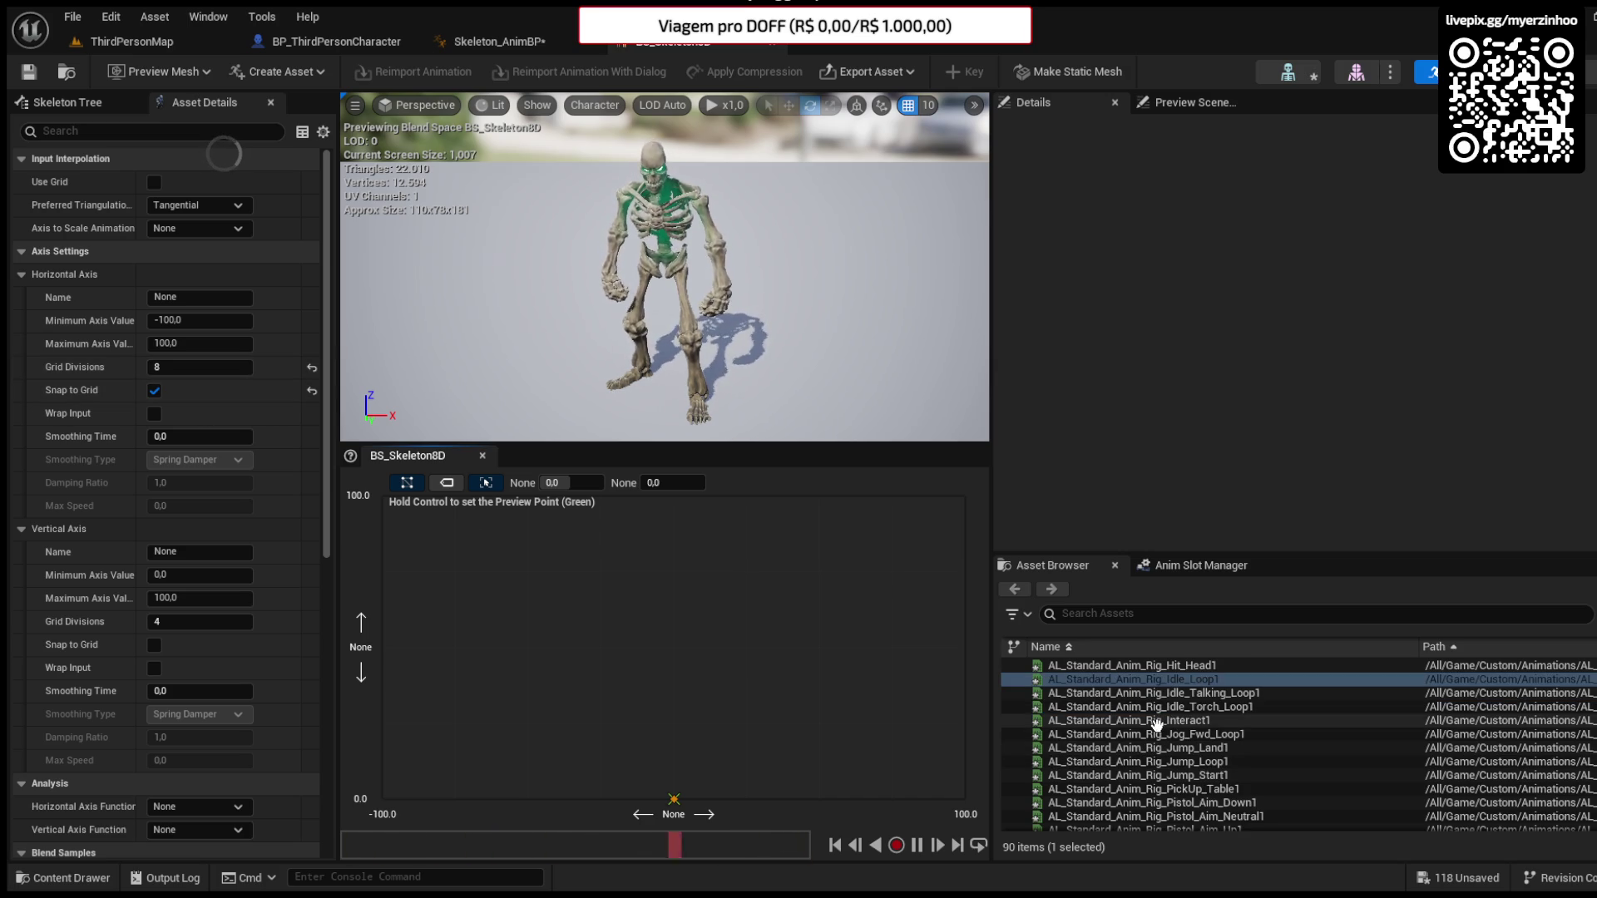
mouse_move(1148, 733)
left_mouse_down()
mouse_move(838, 679)
mouse_move(656, 507)
mouse_move(675, 506)
left_mouse_up()
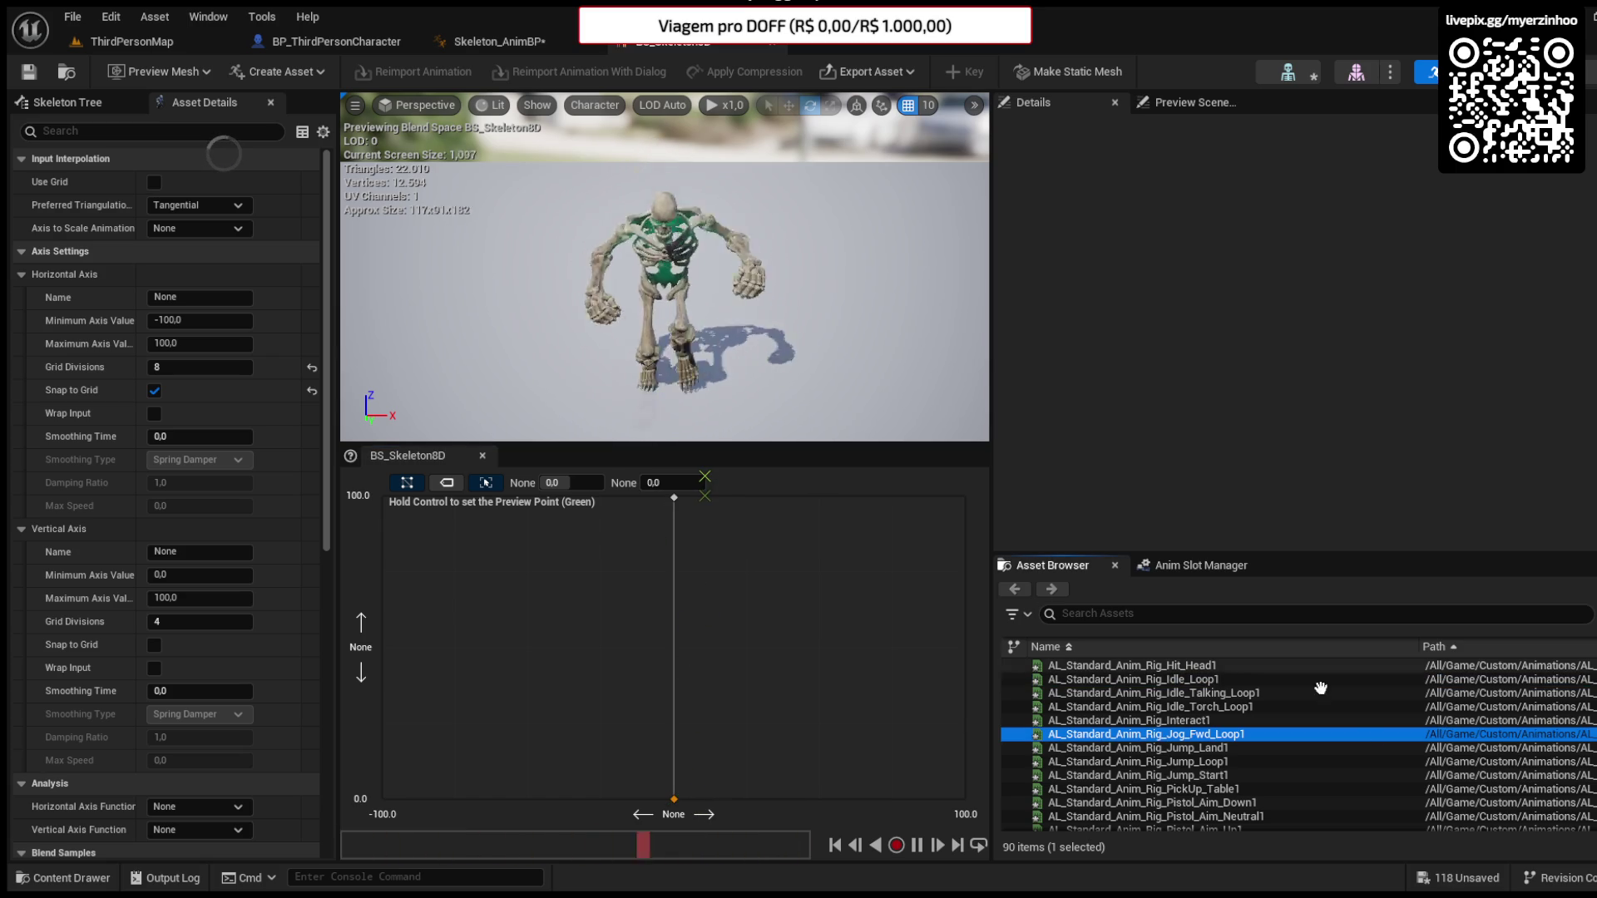
scroll(1248, 739, "down", 3)
scroll(1248, 740, "down", 5)
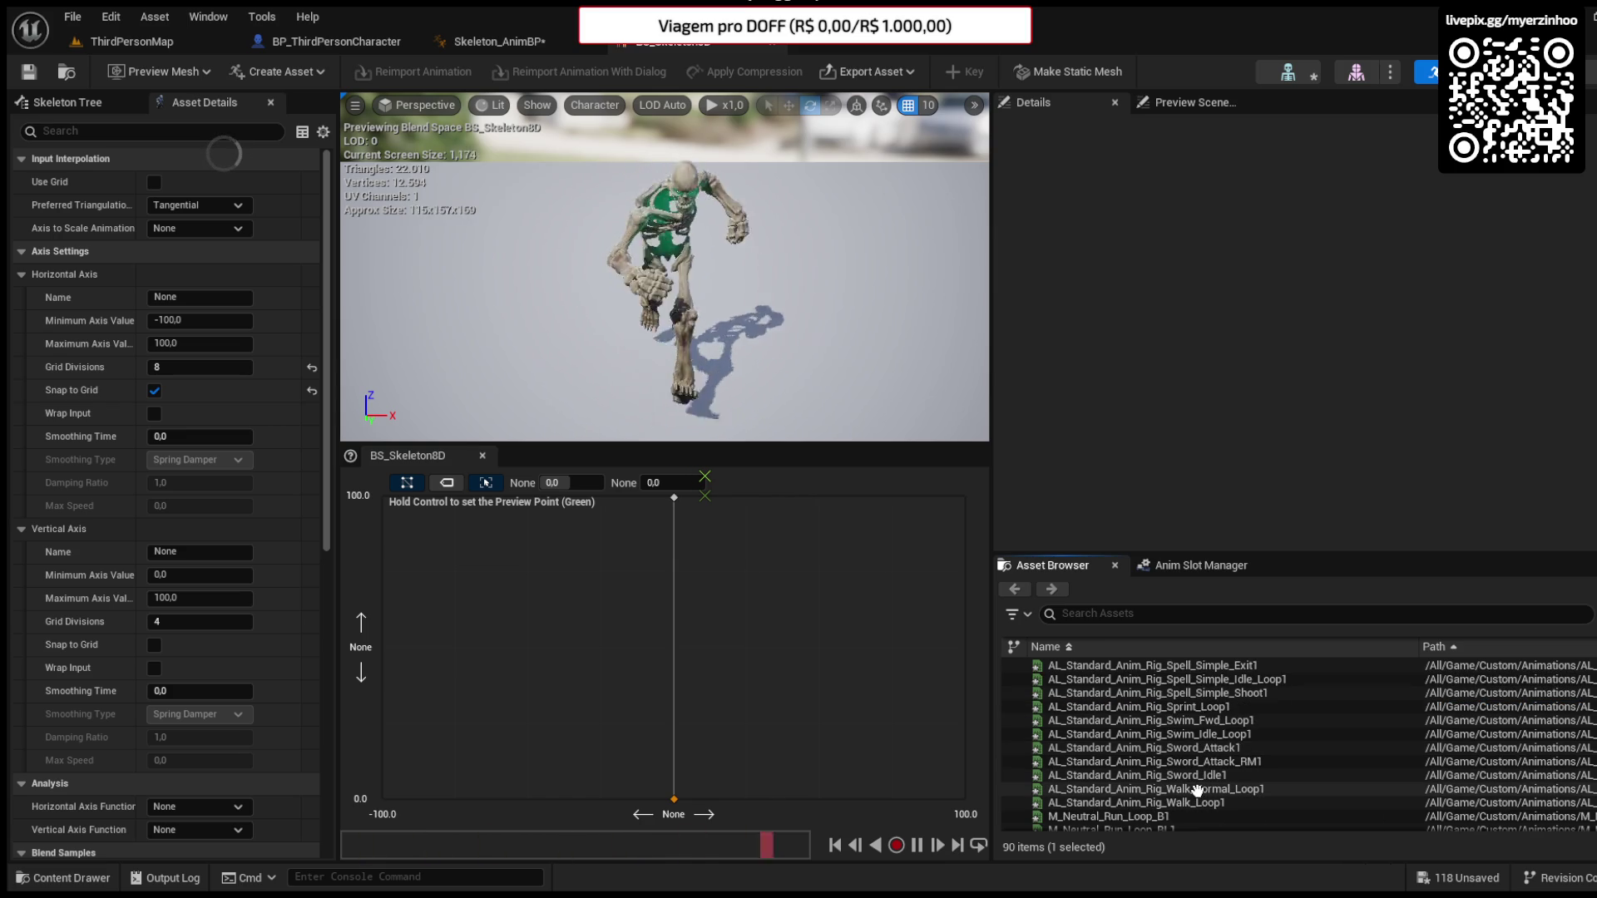
left_click(1198, 790)
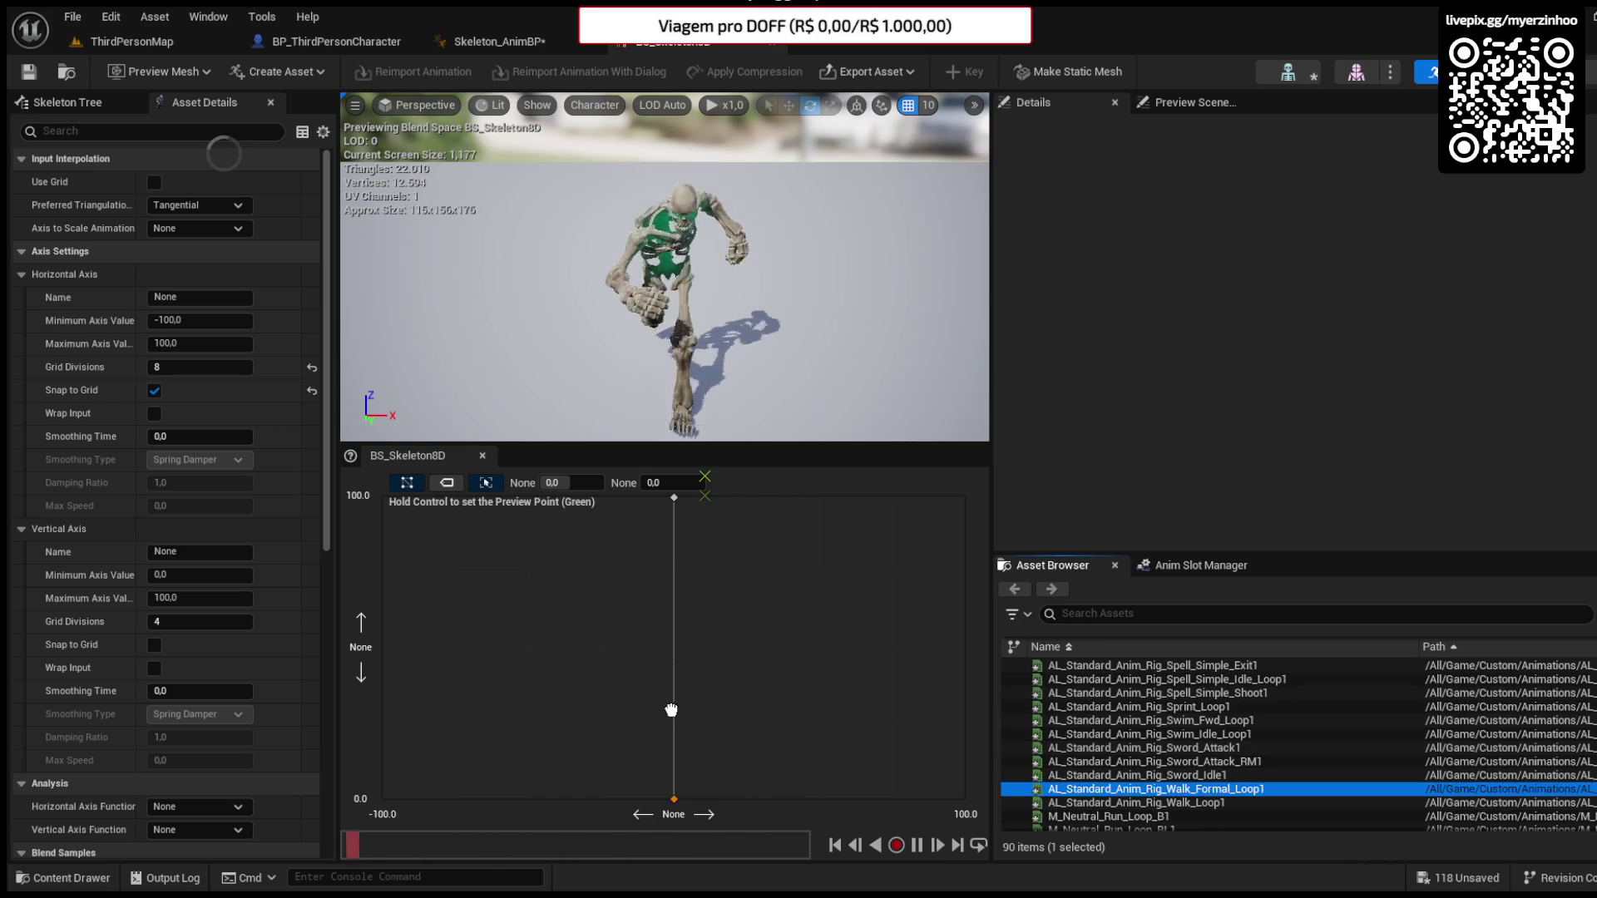
left_click_drag(669, 718, 669, 720)
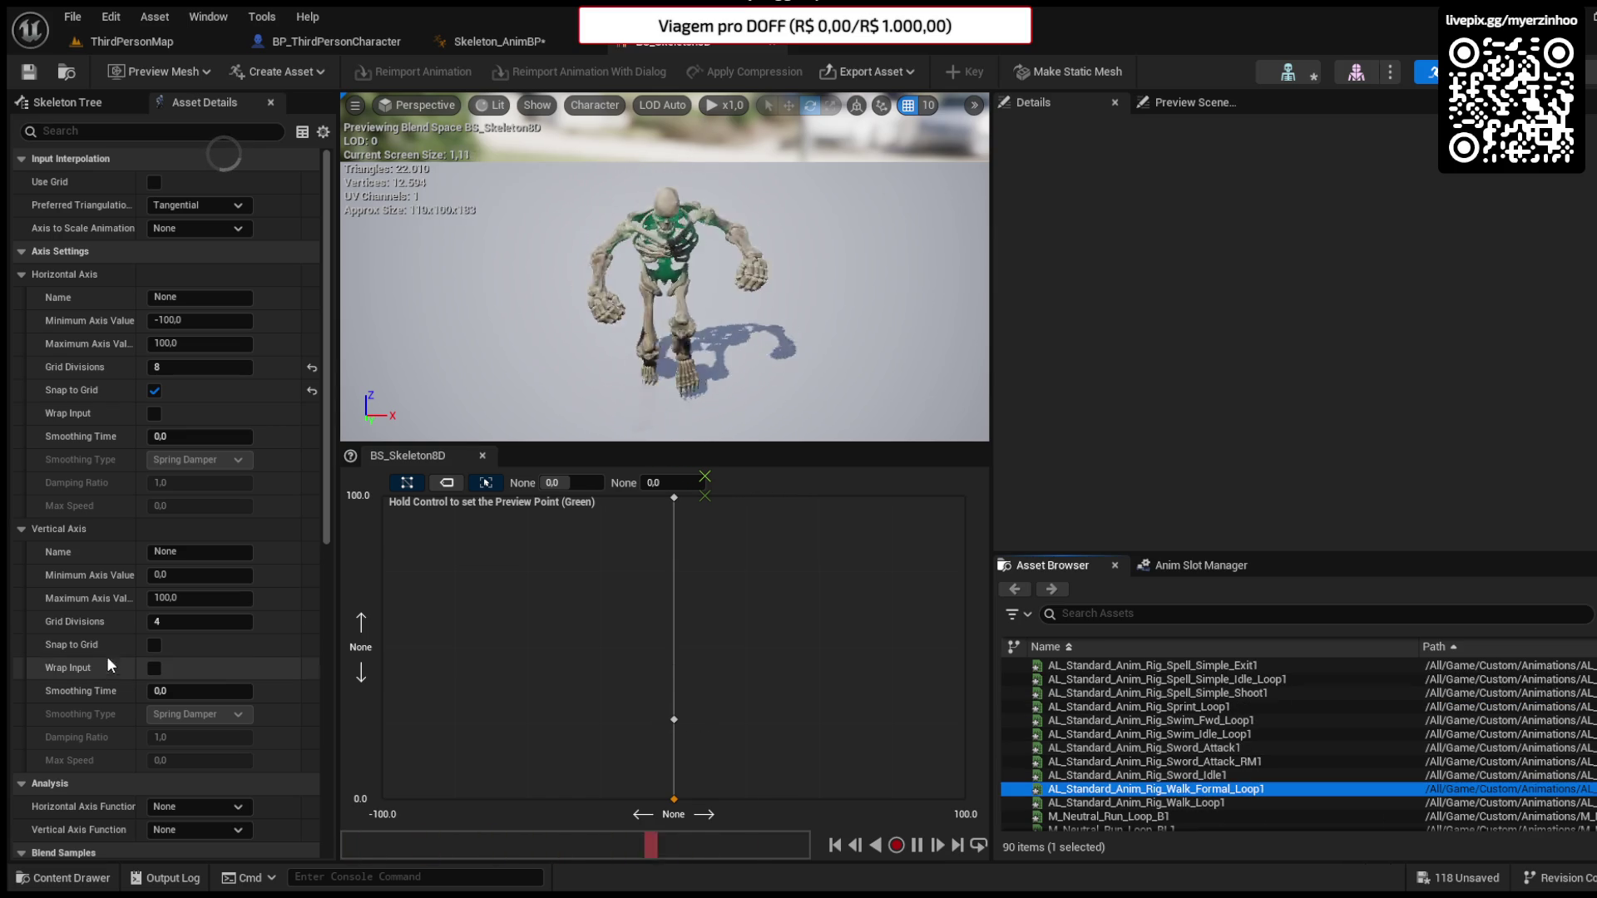
left_click(153, 644)
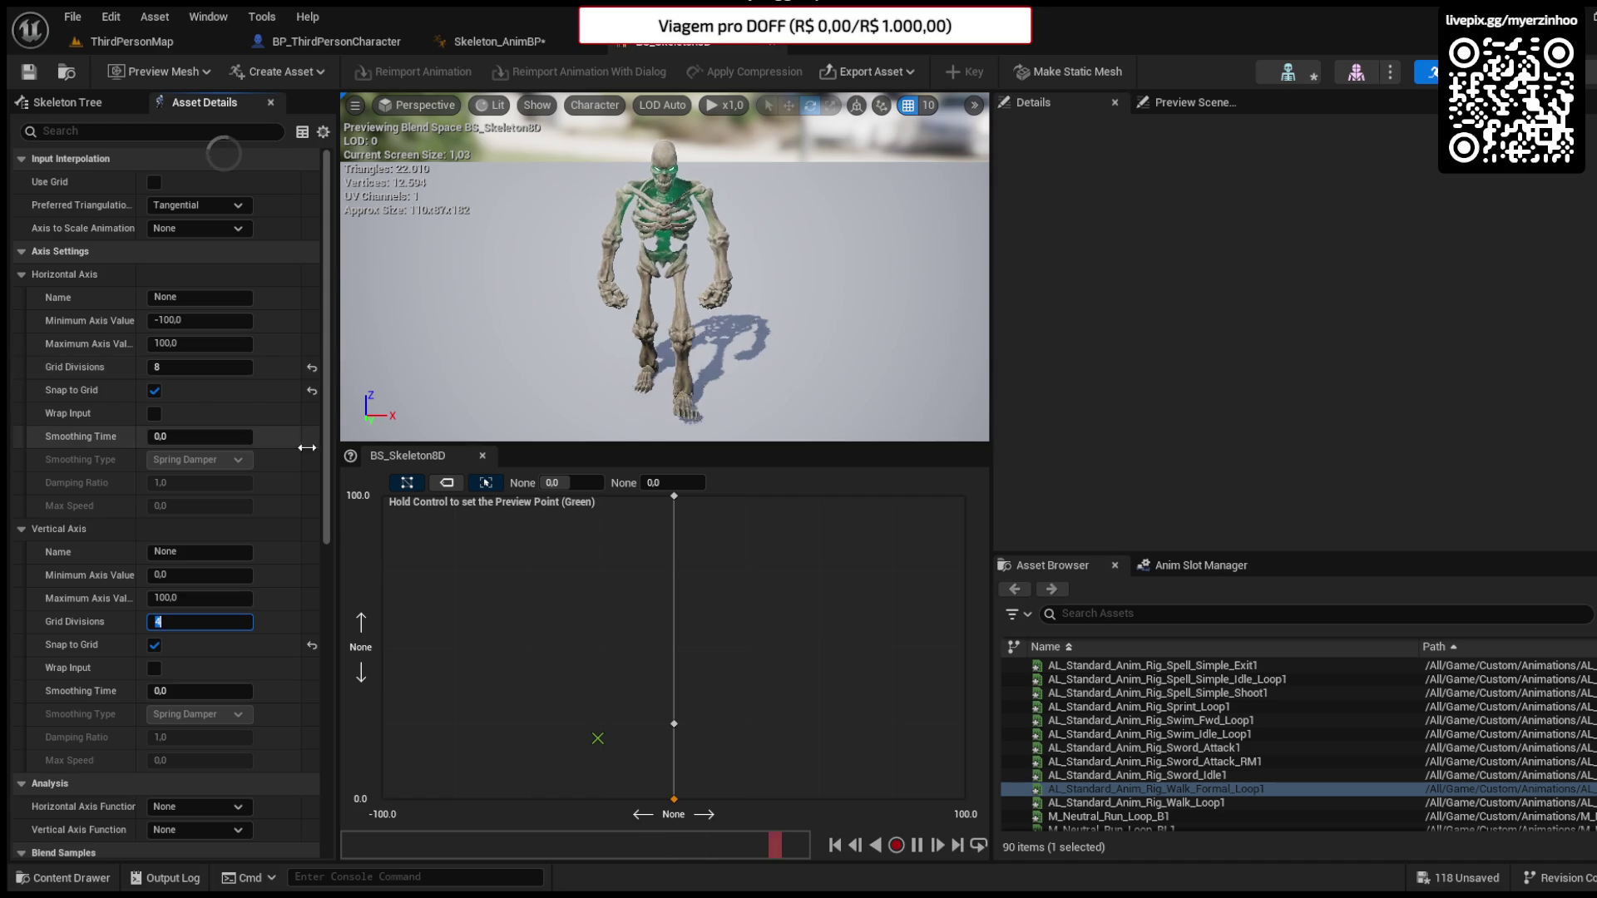
left_click(679, 684, "ctrl")
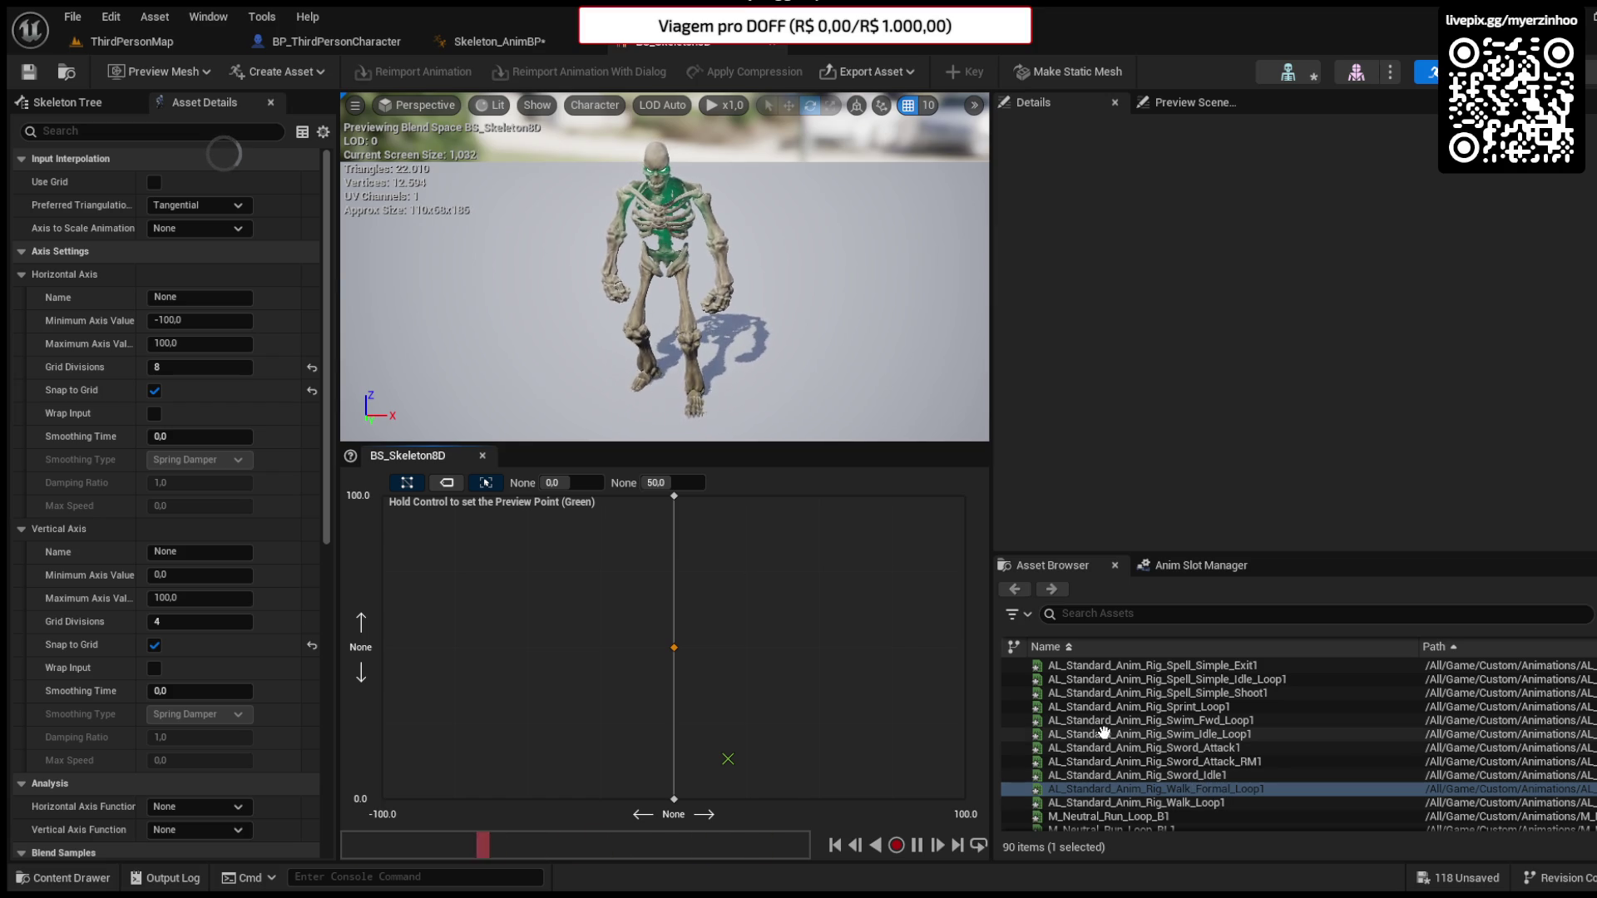
- Scroll down through the Asset Browser's animation list
scroll(1098, 732, "down", 5)
scroll(1114, 717, "down", 1)
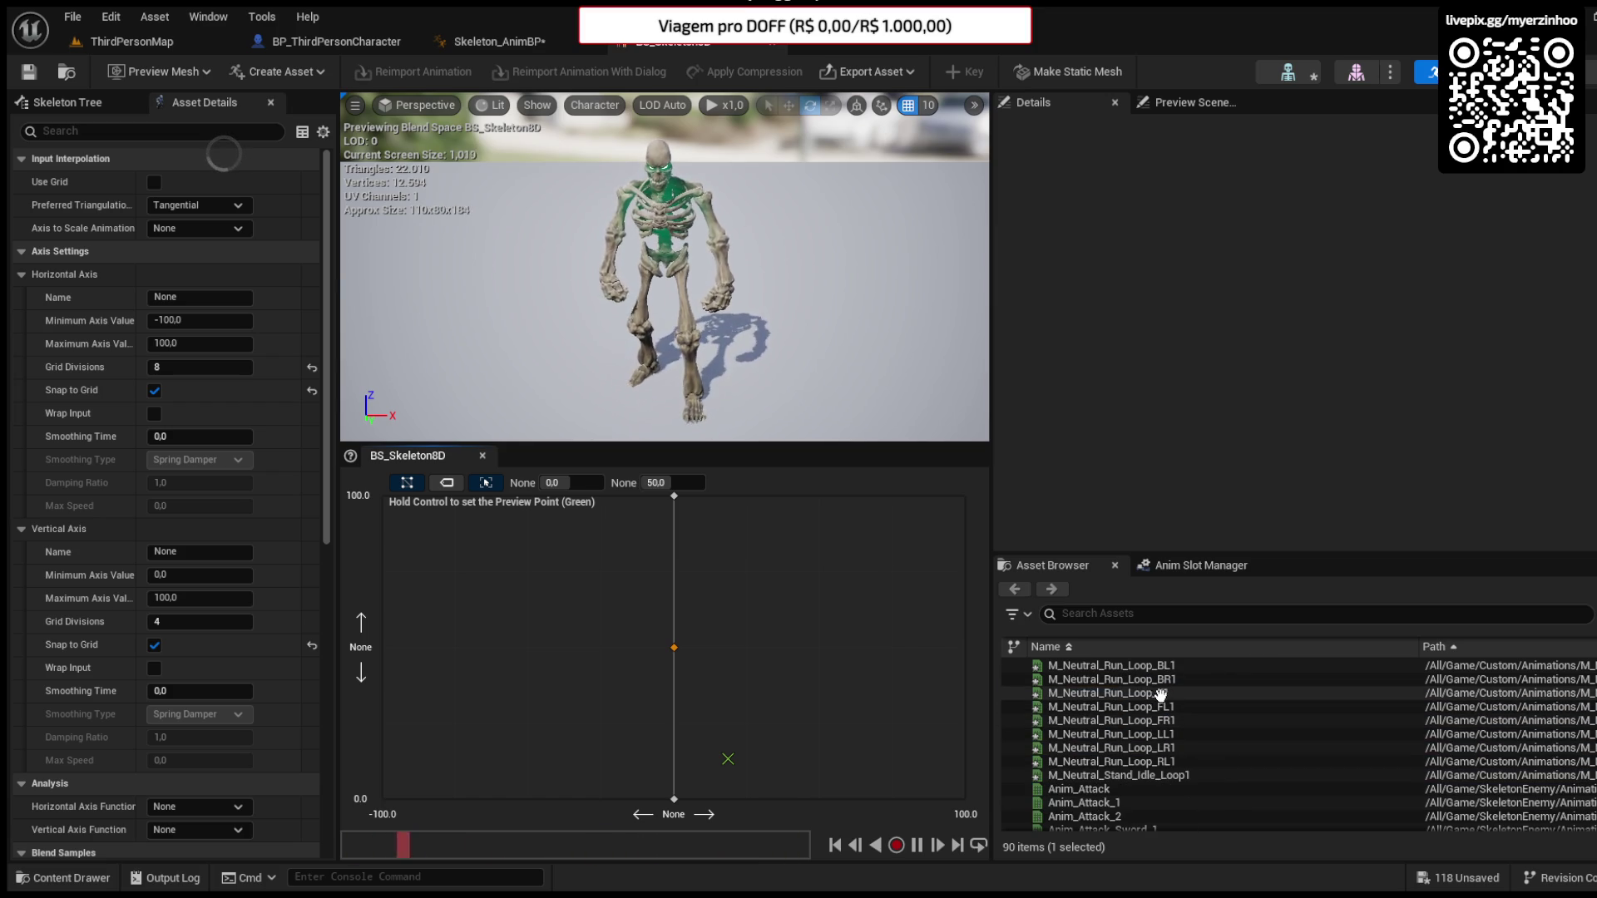
- Place the forward run and forward-right run loops as samples on the grid
left_click(1121, 695)
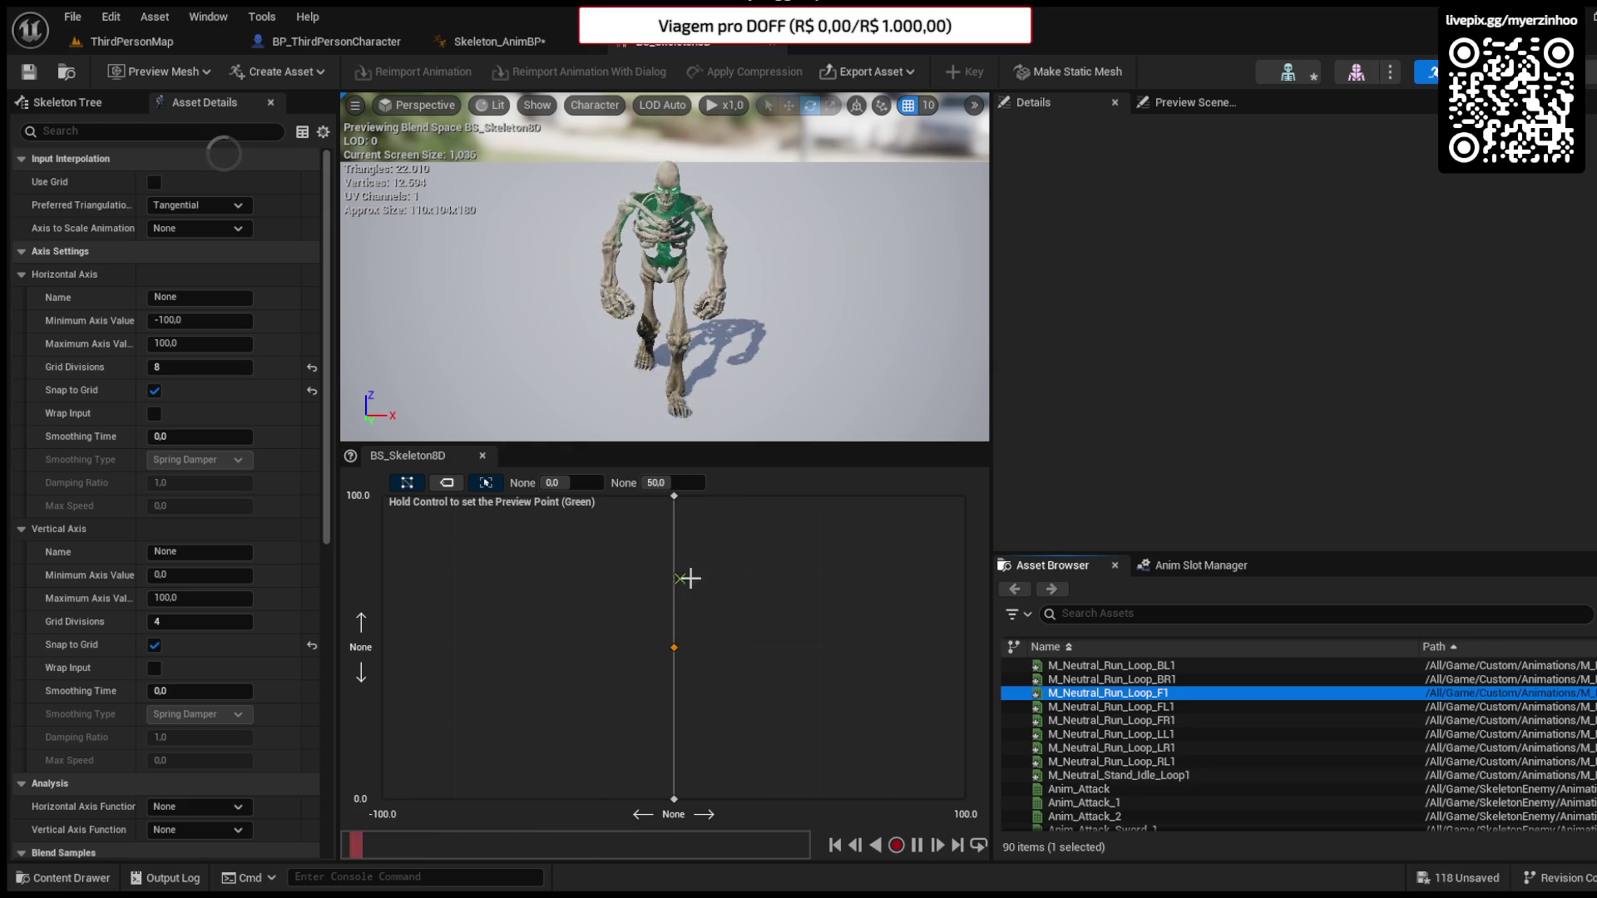
left_click_drag(1165, 720, 776, 499)
left_click_drag(1164, 707, 621, 514)
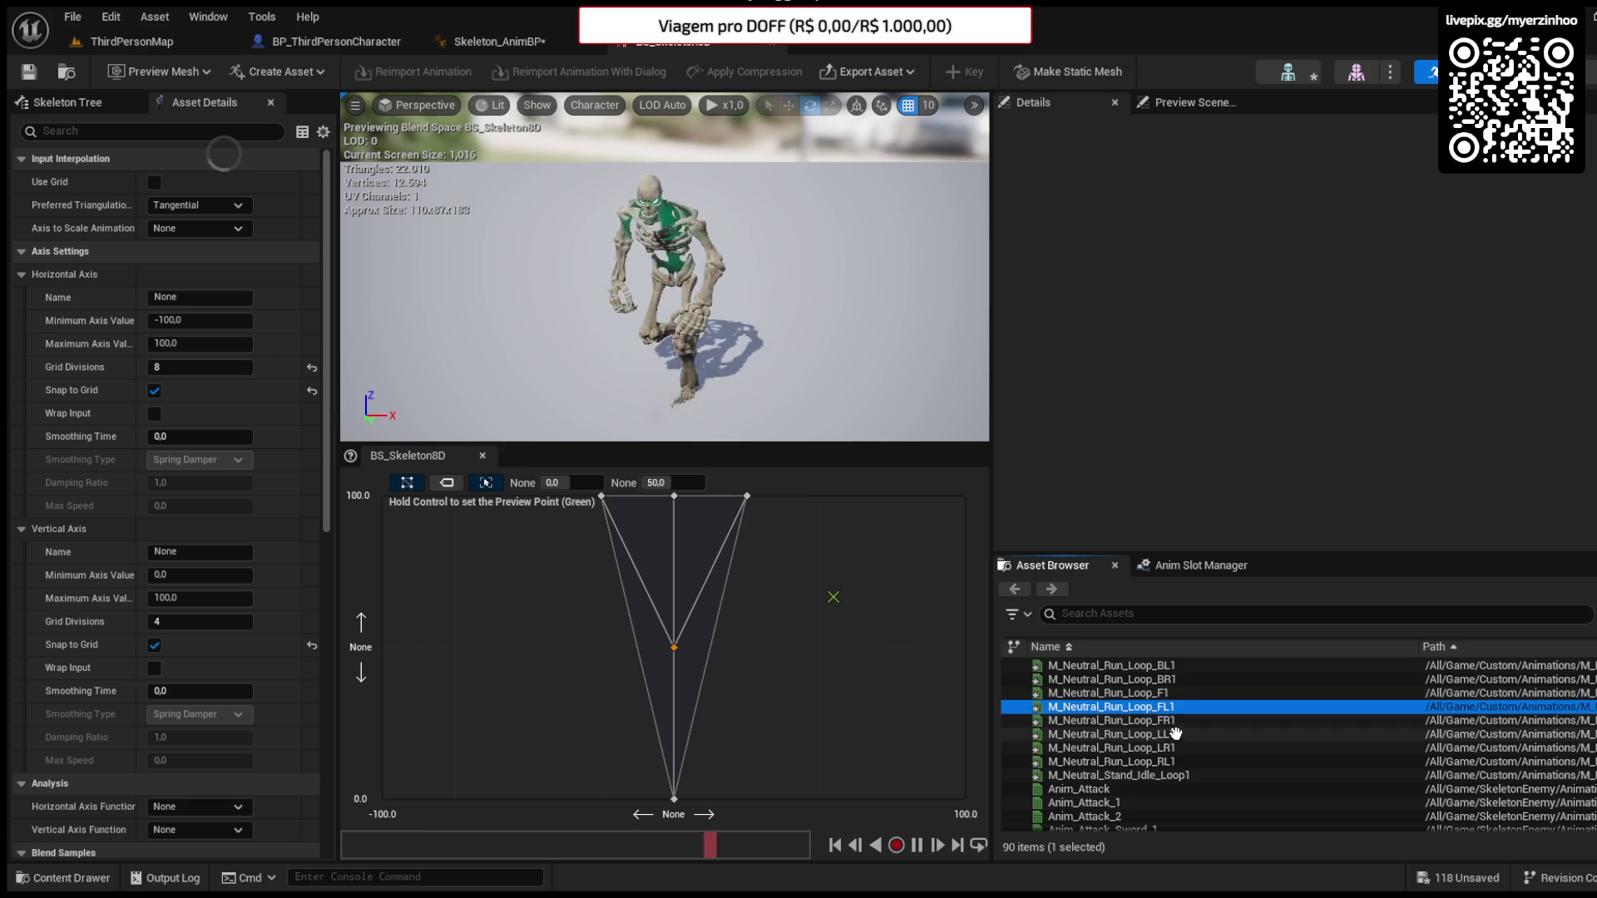
scroll(1179, 687, "up", 1)
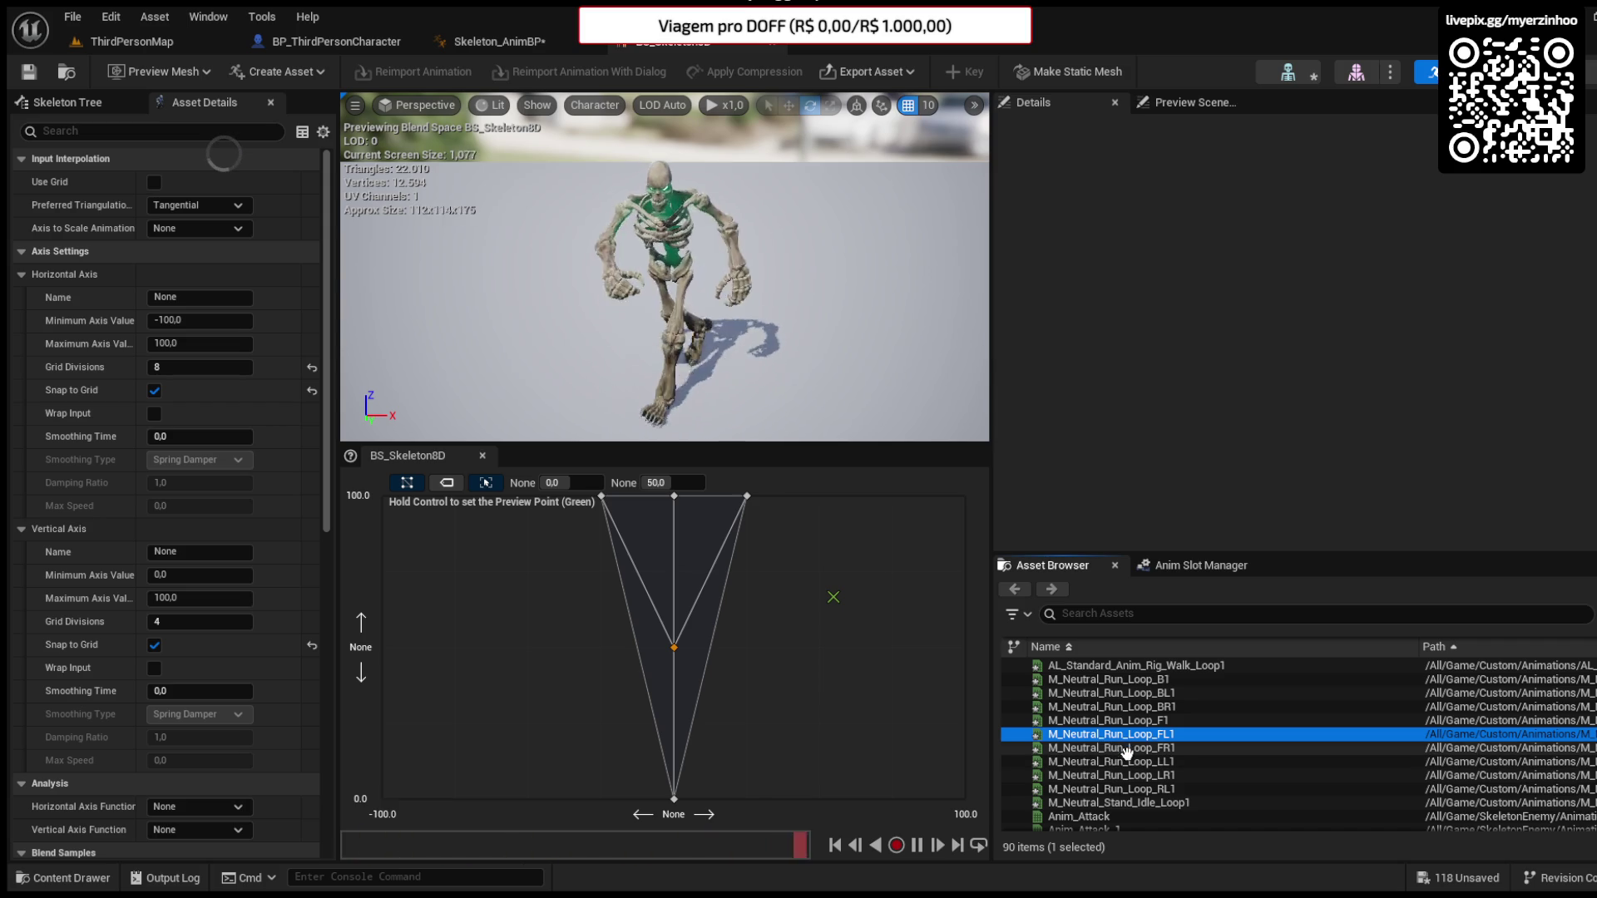
- Add the LR1, BR1, B1 and LL1 run loops along the top edge, with B1 at the top-left corner
left_click_drag(1114, 775, 801, 500)
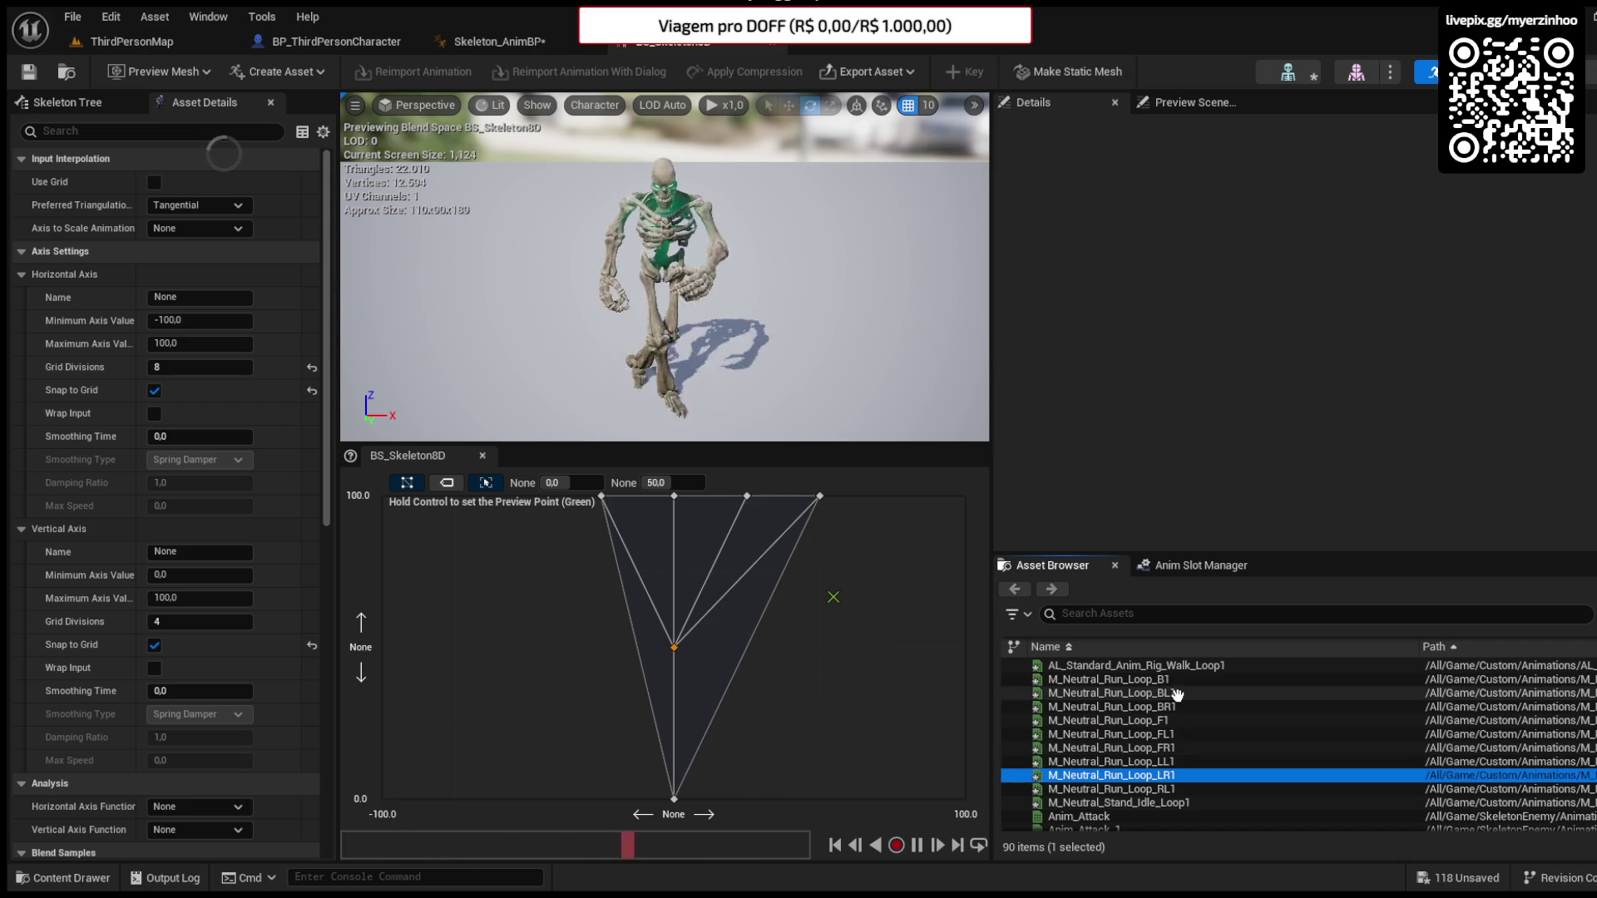
left_click_drag(1176, 706, 894, 497)
left_click(1106, 680)
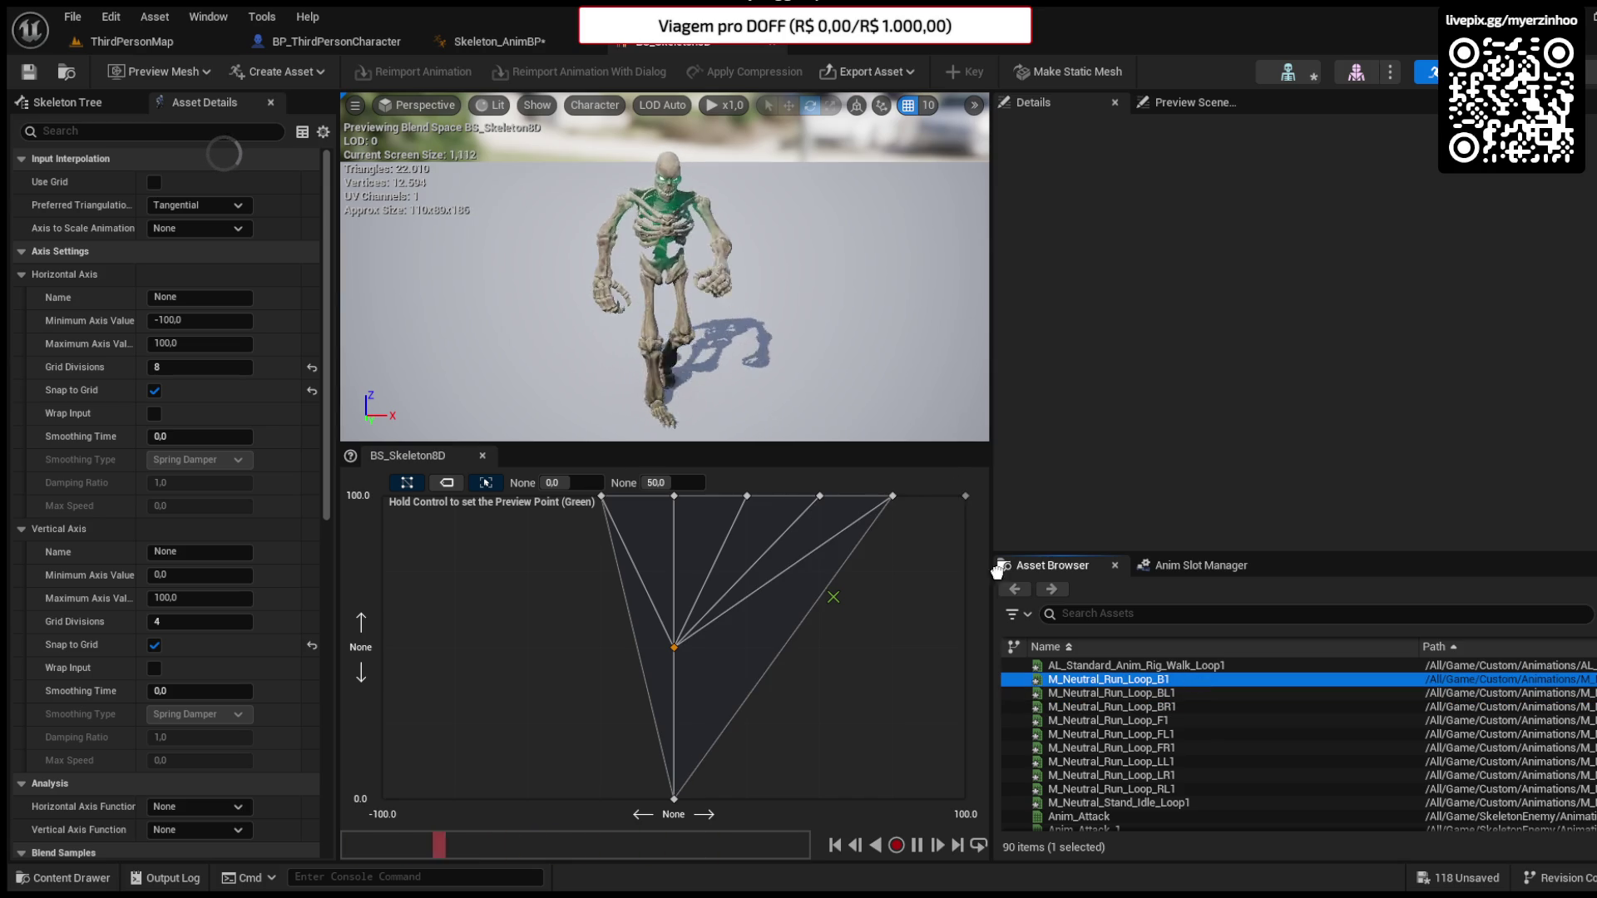
left_click_drag(409, 507, 403, 504)
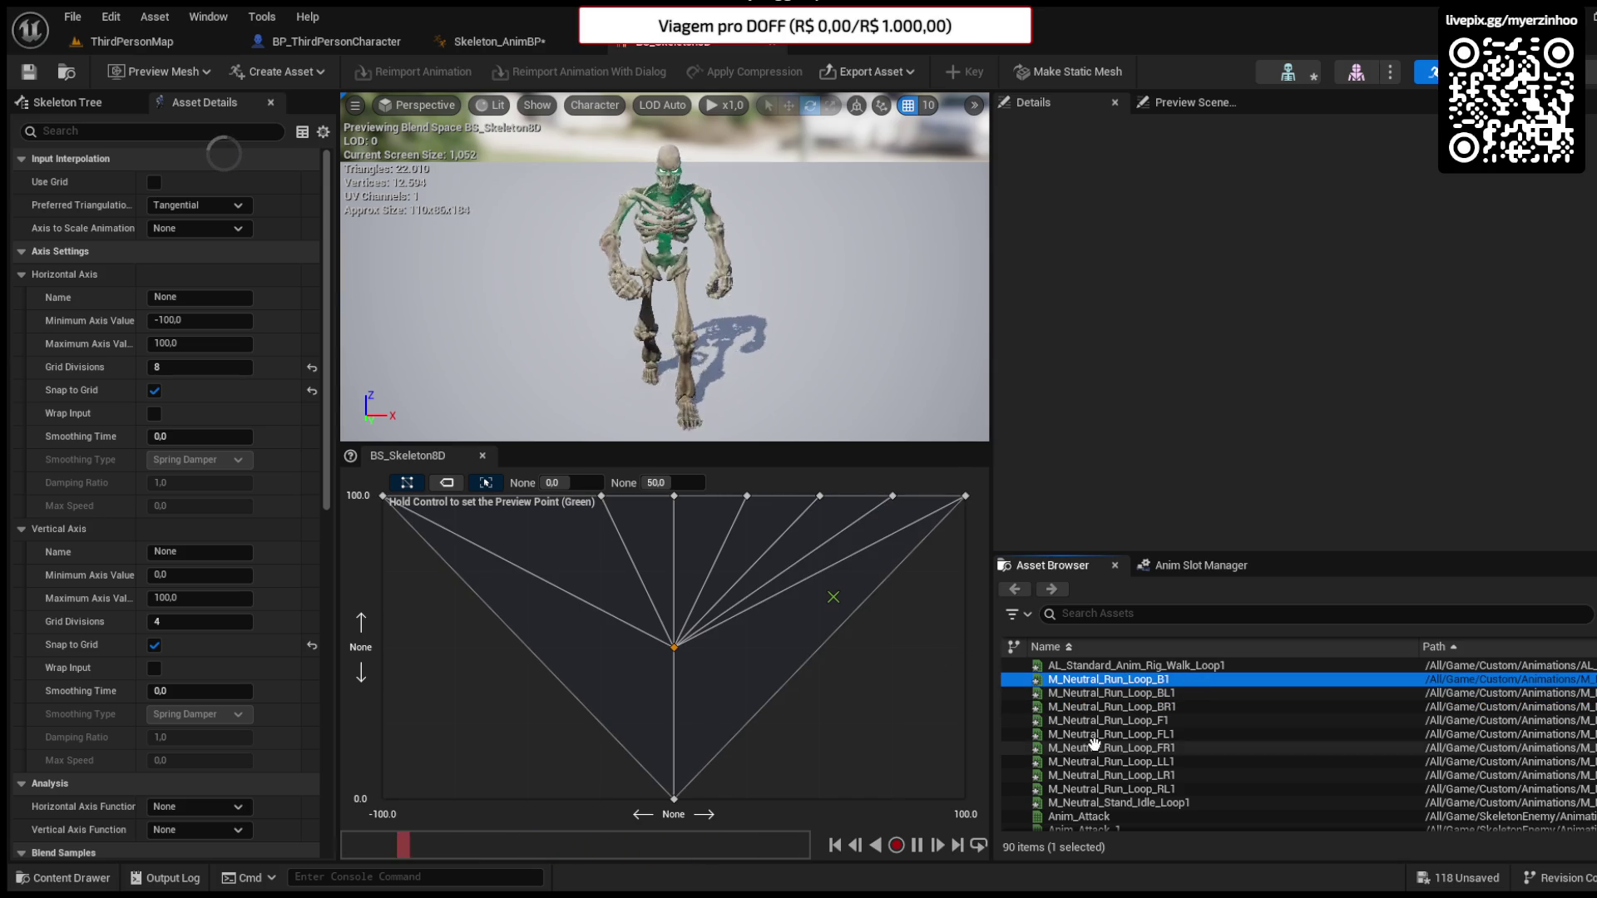
left_click(1011, 761)
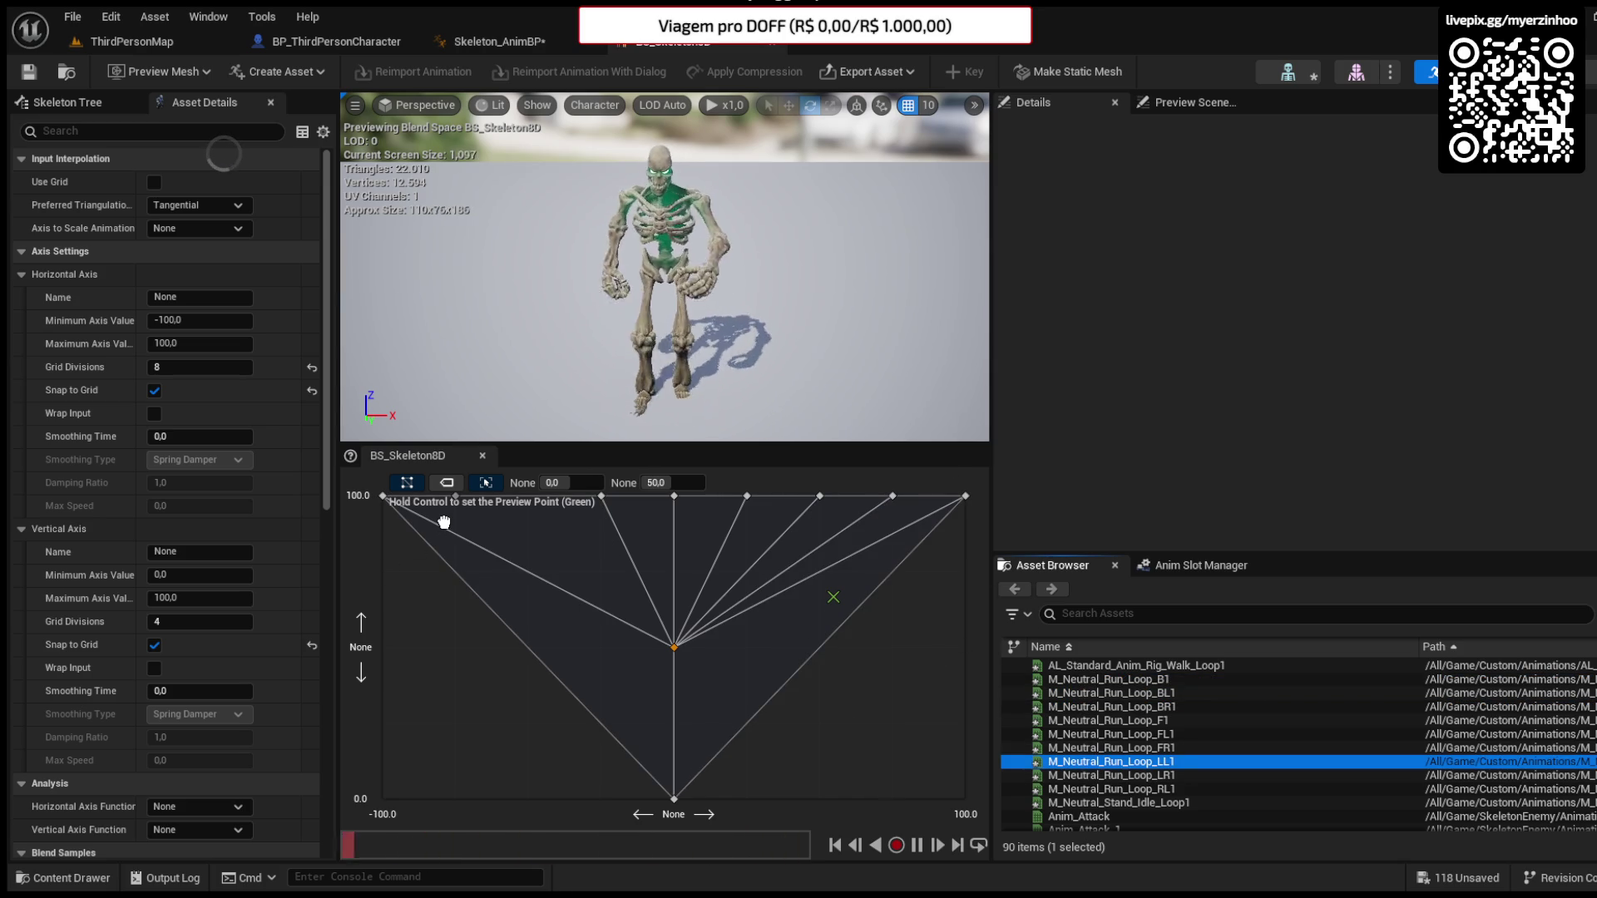
left_click_drag(444, 522, 446, 521)
- Move a top-row sample to -50, 100 and add the BL1 run loop as a new sample
left_click_drag(454, 497, 528, 497)
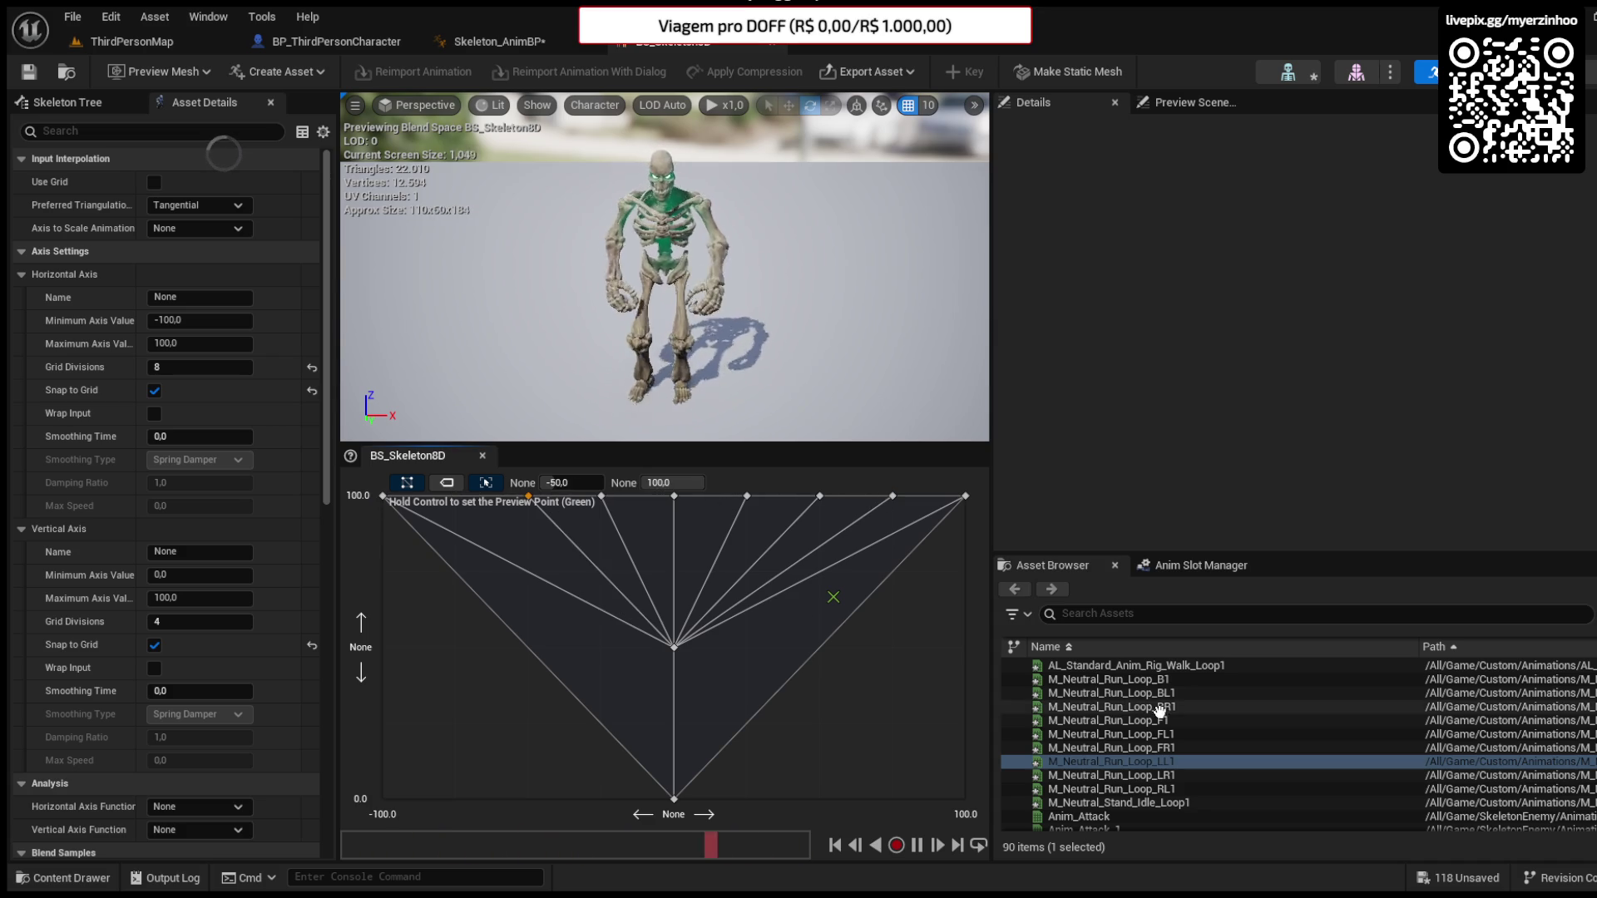
mouse_move(1136, 693)
left_mouse_down()
mouse_move(500, 560)
mouse_move(663, 662)
mouse_move(706, 557)
mouse_move(870, 536)
mouse_move(430, 534)
left_mouse_up()
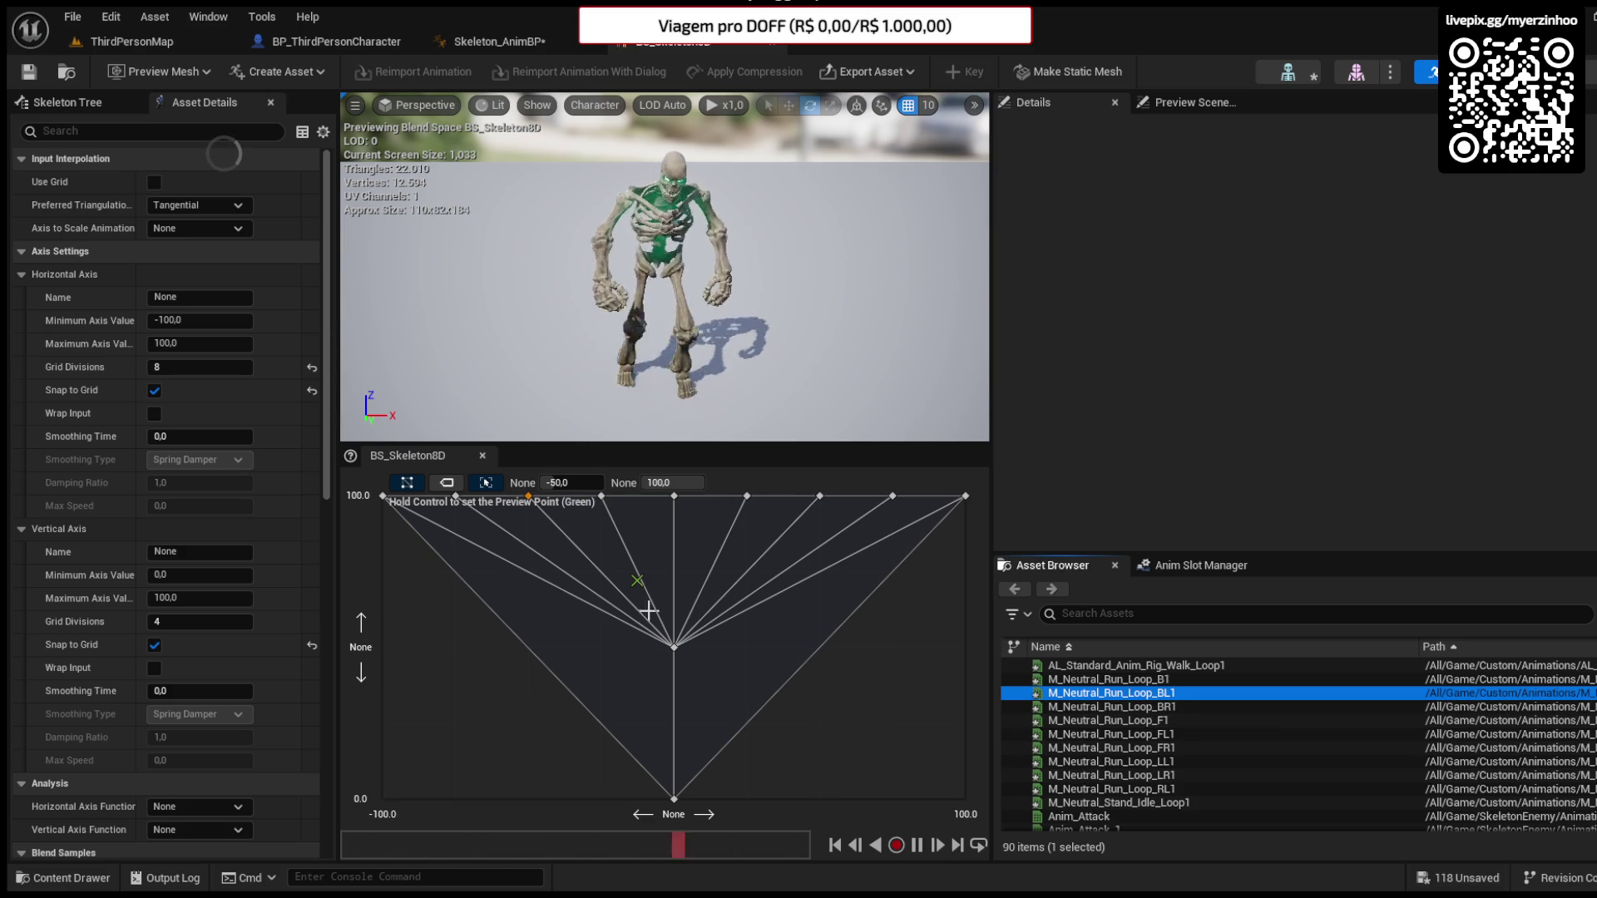
scroll(1123, 720, "down", 3)
scroll(1124, 720, "down", 8)
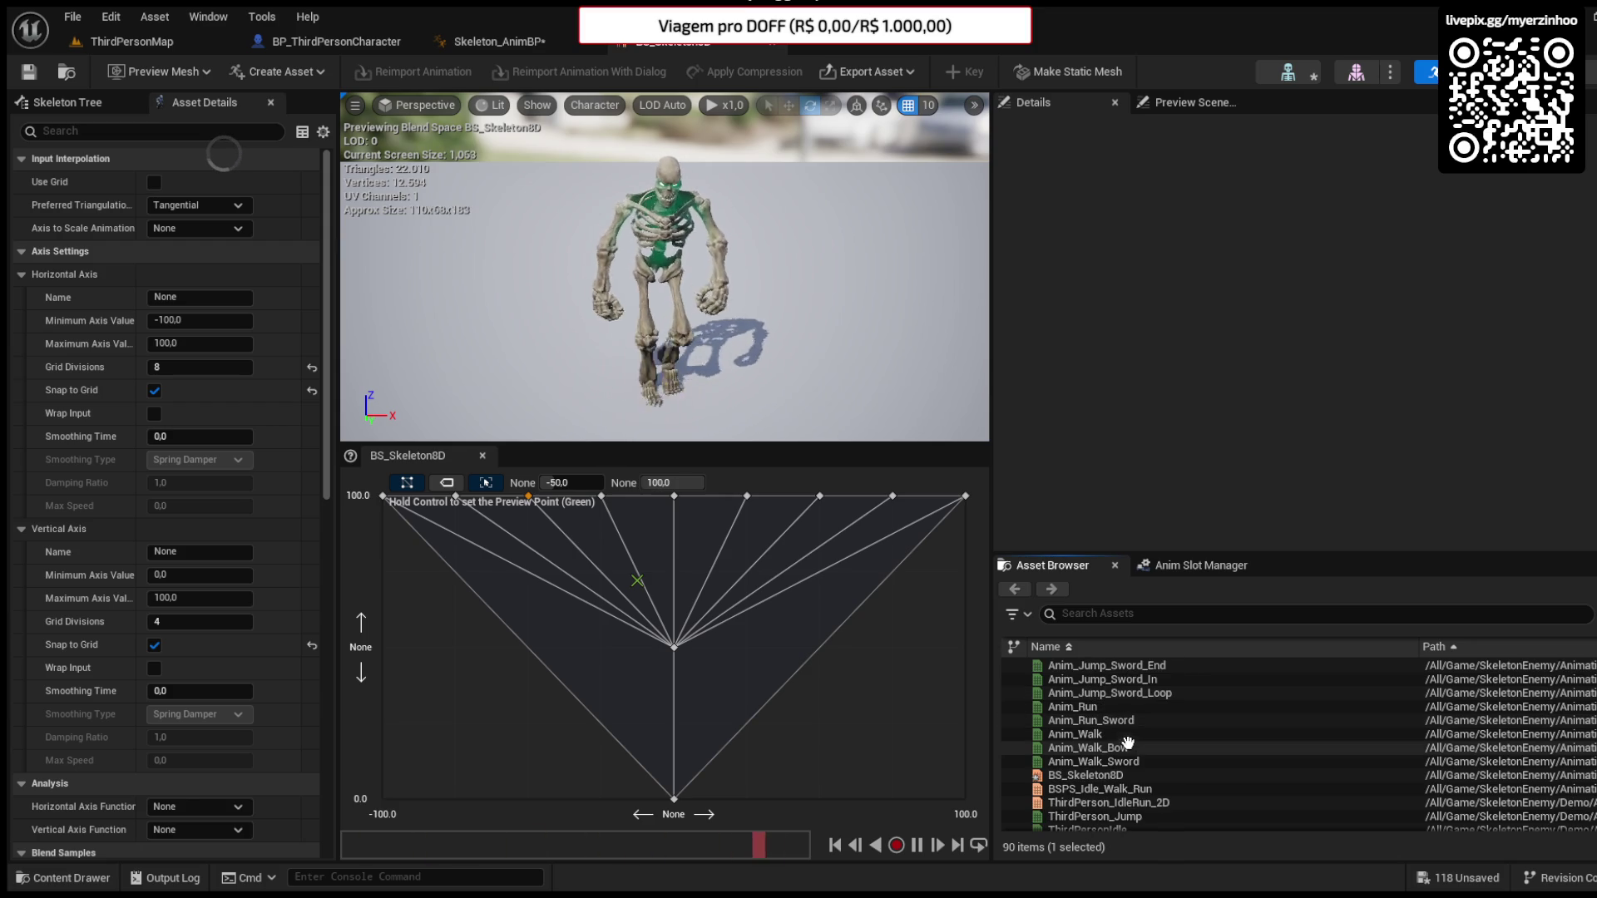
- Preview the blend at another grid point, then delete the sample at the grid centre
key("ctrl")
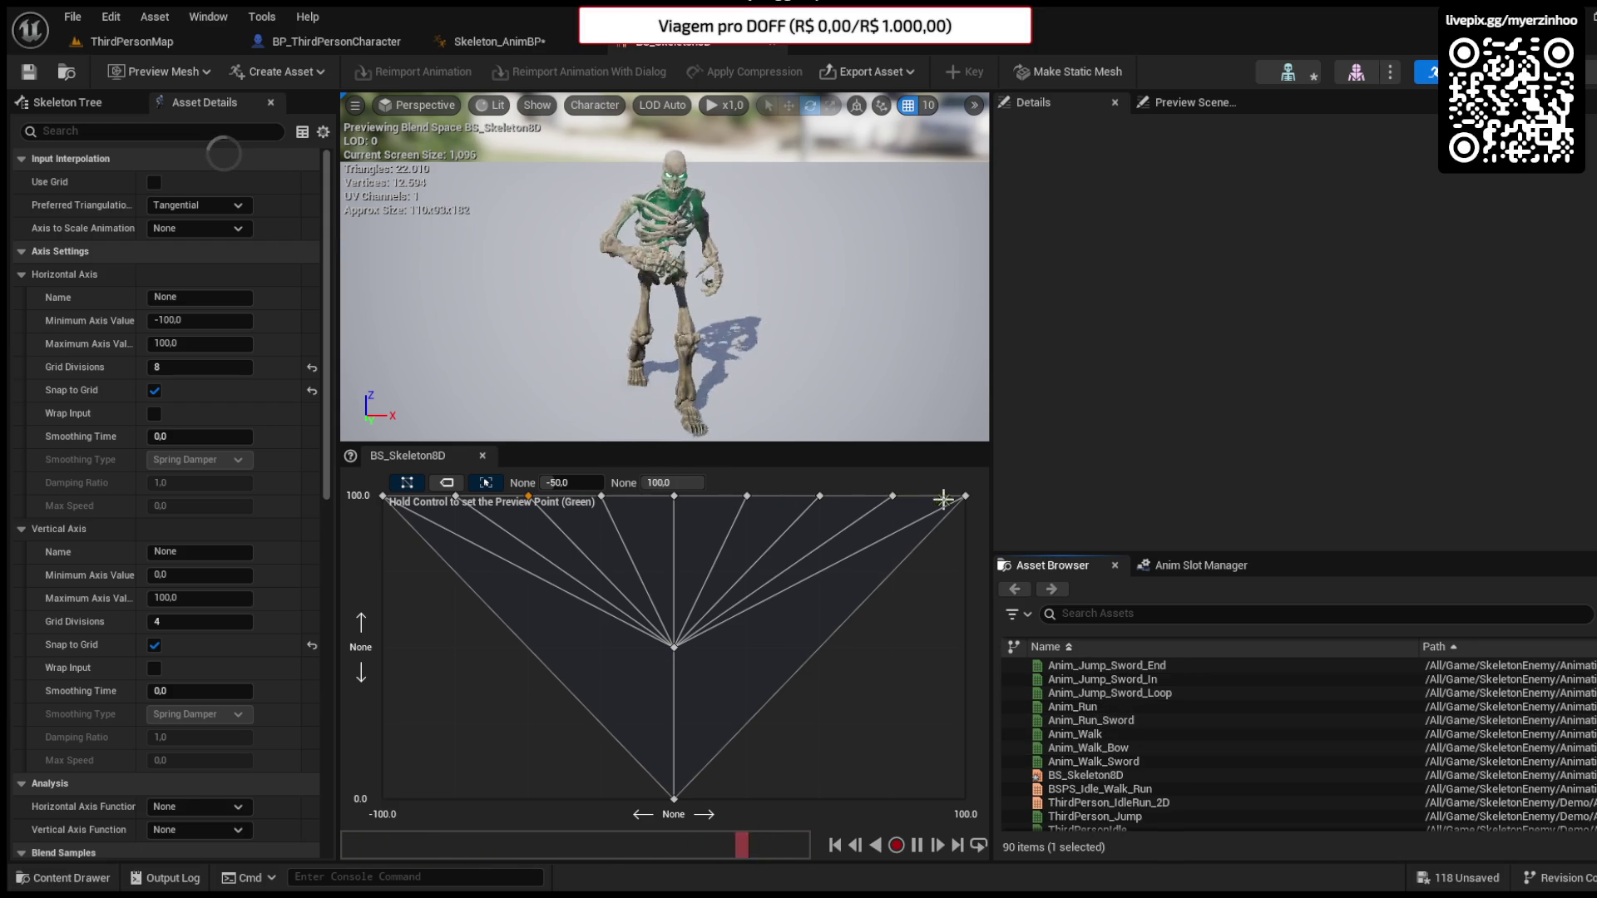
key("ctrl")
left_click(674, 644)
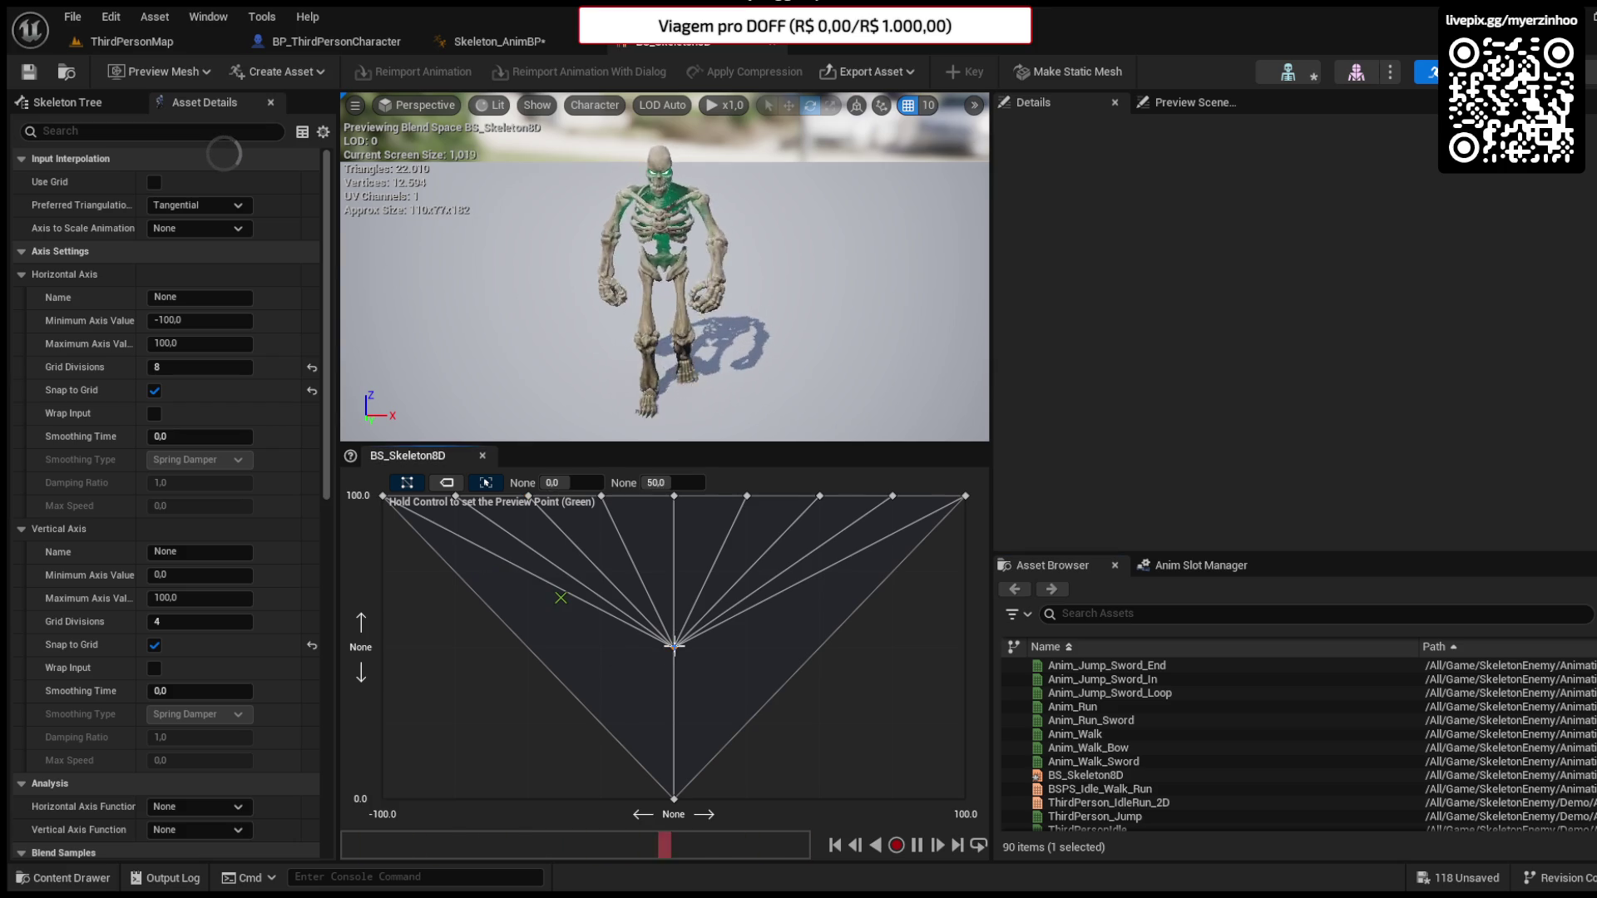
key("Delete")
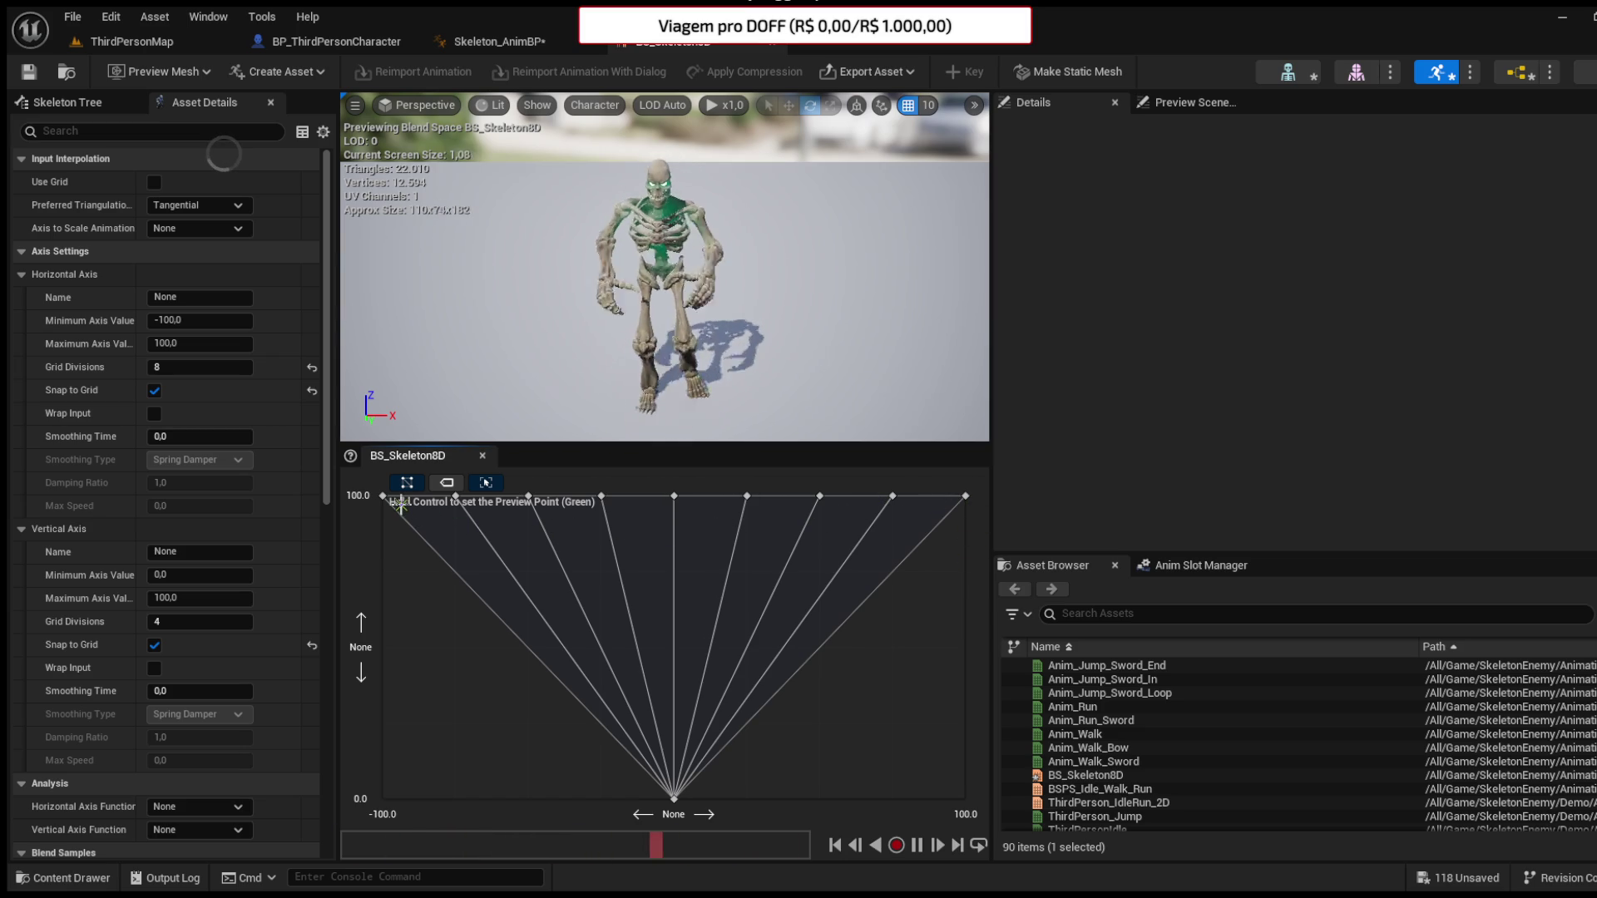
- Save the BS_Skeleton8D blend space
left_click(29, 72)
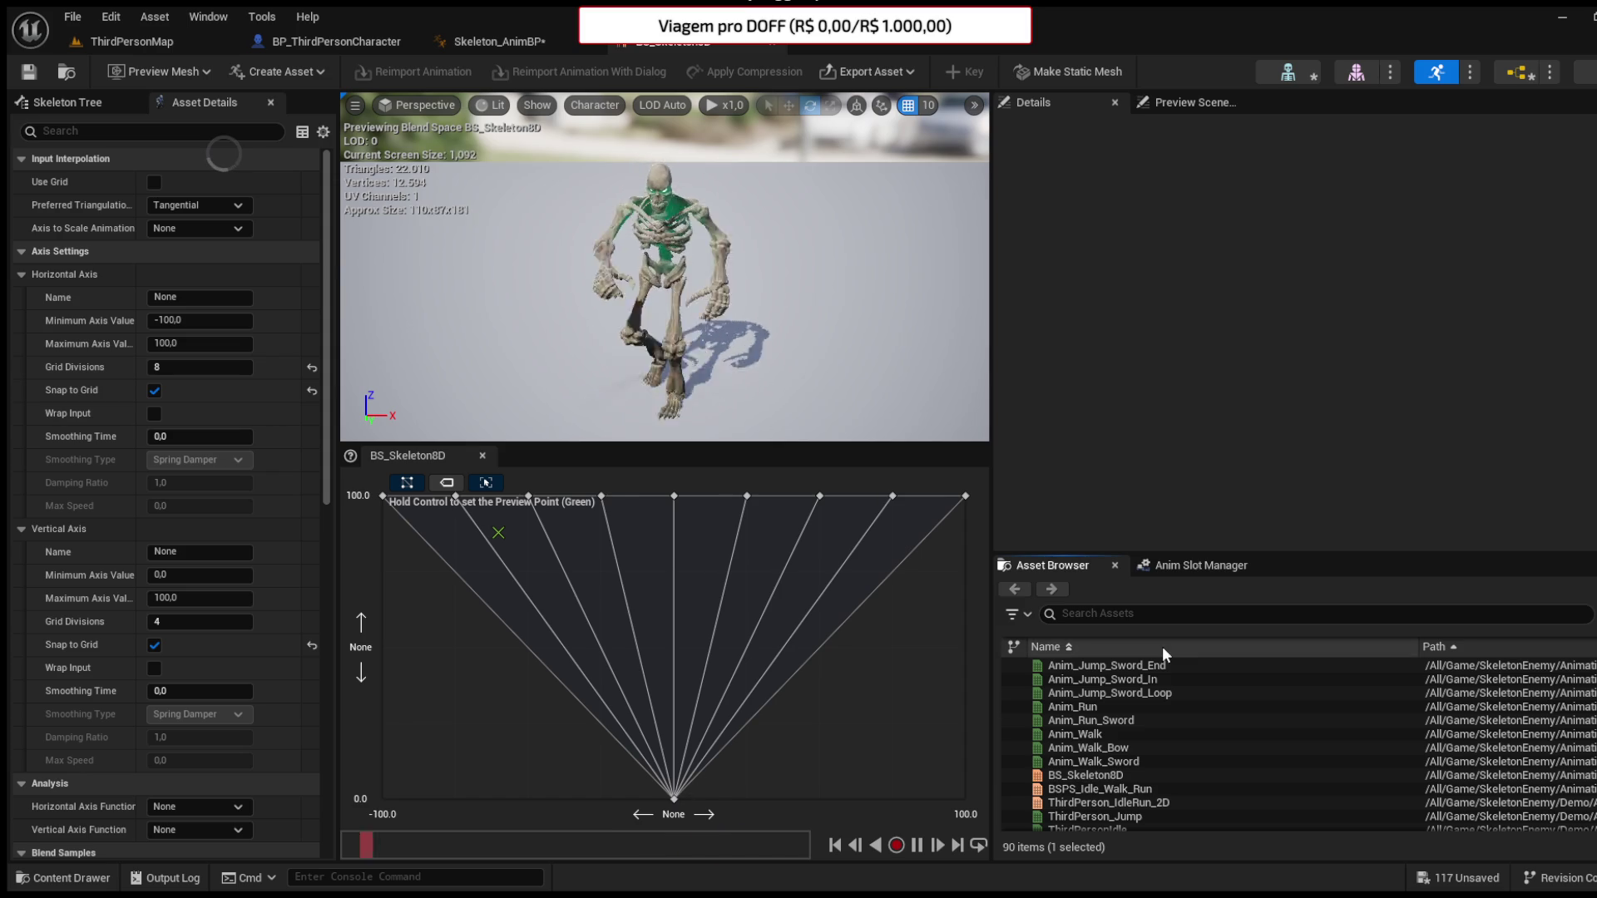
scroll(1128, 749, "up", 1)
scroll(1136, 740, "up", 2)
scroll(1142, 732, "up", 5)
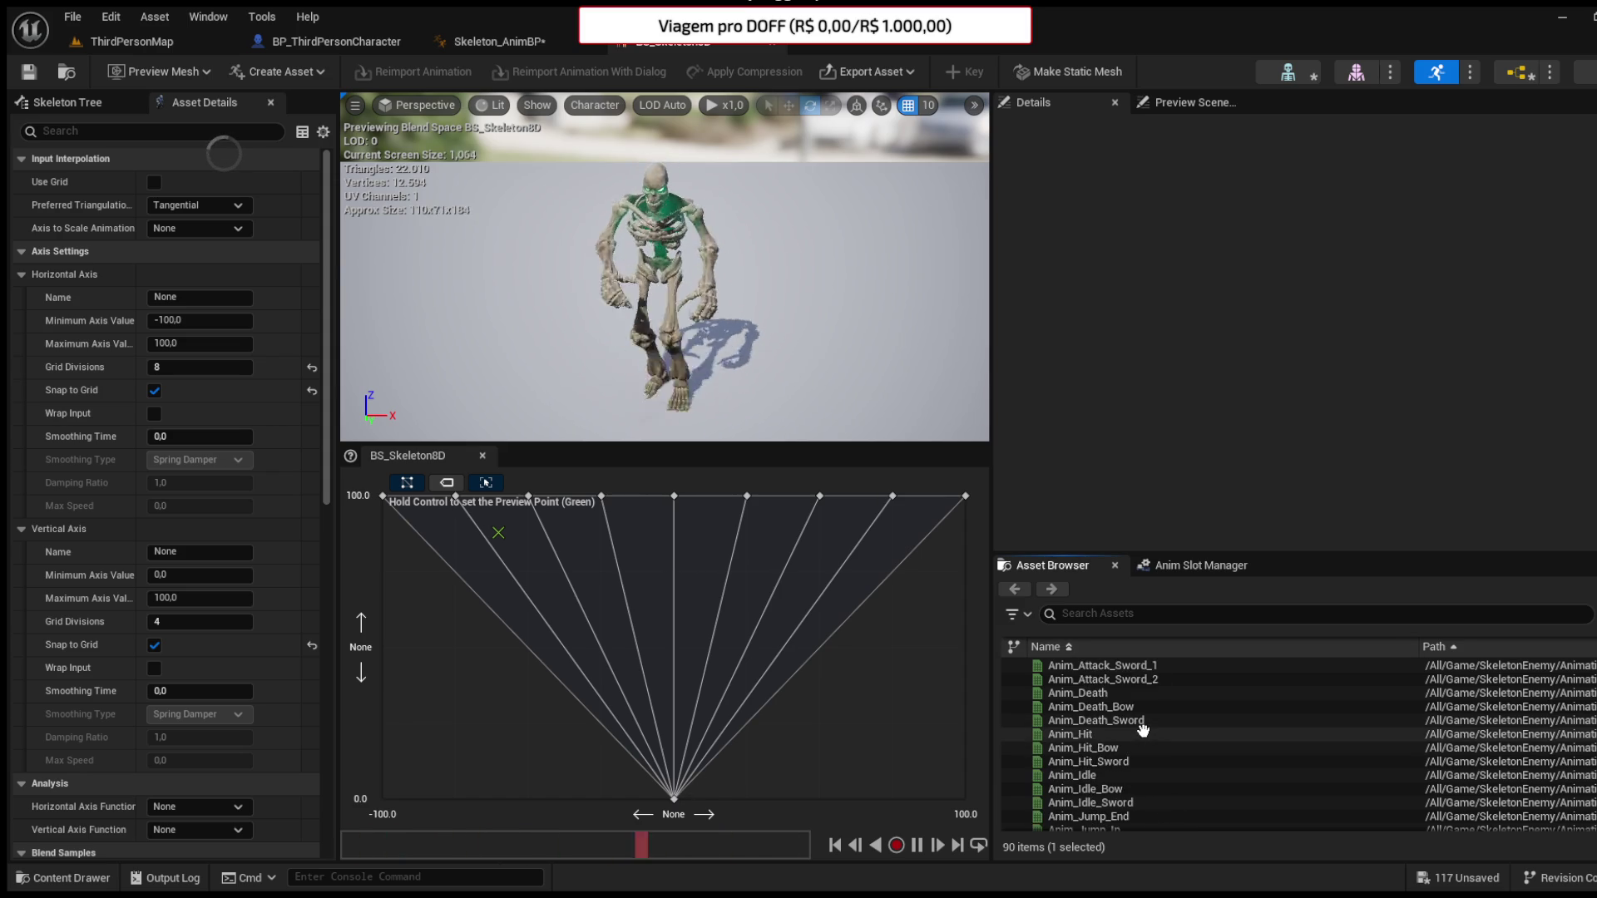
scroll(1141, 732, "up", 8)
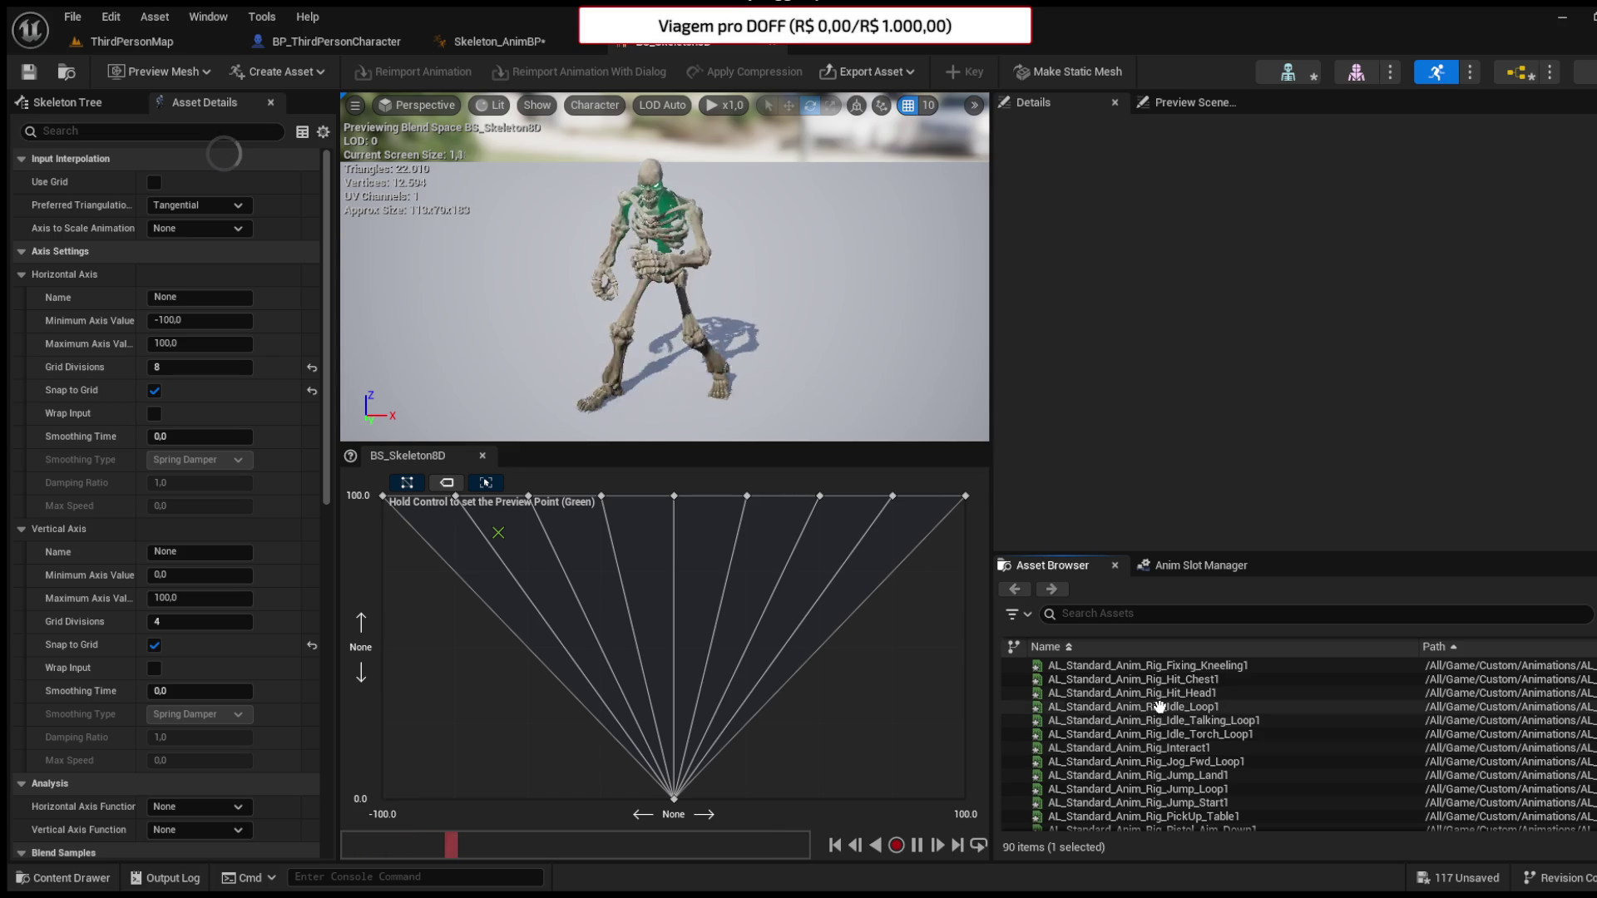
- Fill the grid's bottom edge with AL_Standard_Anim_Rig_Idle_Loop1 samples and return to Skeleton_AnimBP
left_click(1143, 707)
left_click_drag(775, 814, 902, 793)
left_click_drag(612, 804, 642, 768)
left_click_drag(439, 790, 366, 801)
left_click_drag(968, 801, 968, 801)
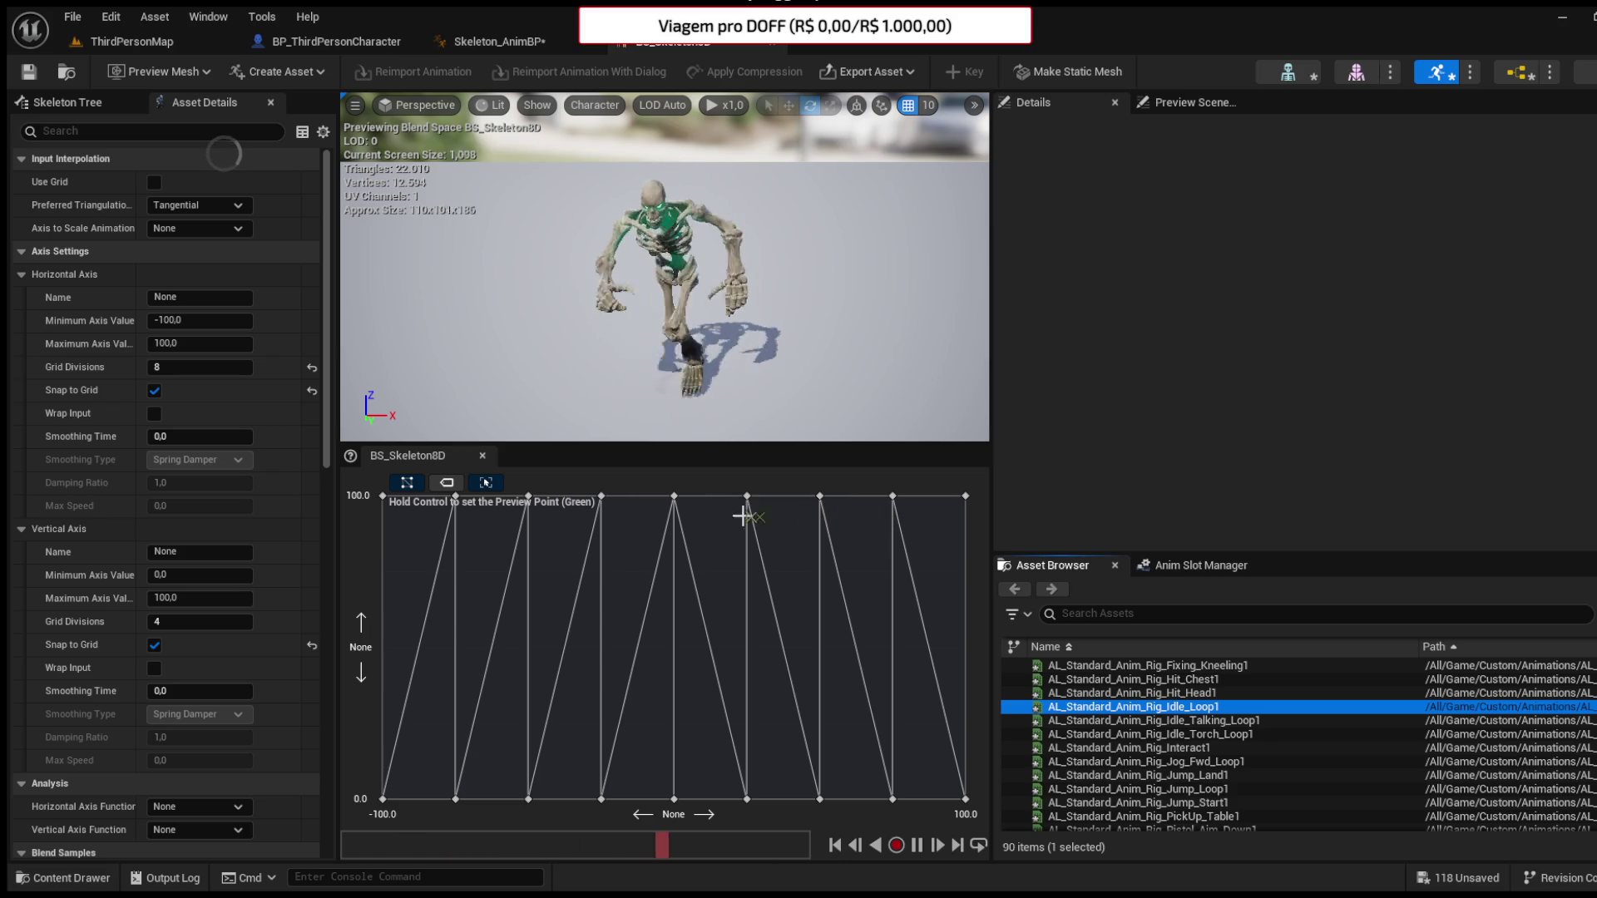
left_click(539, 43)
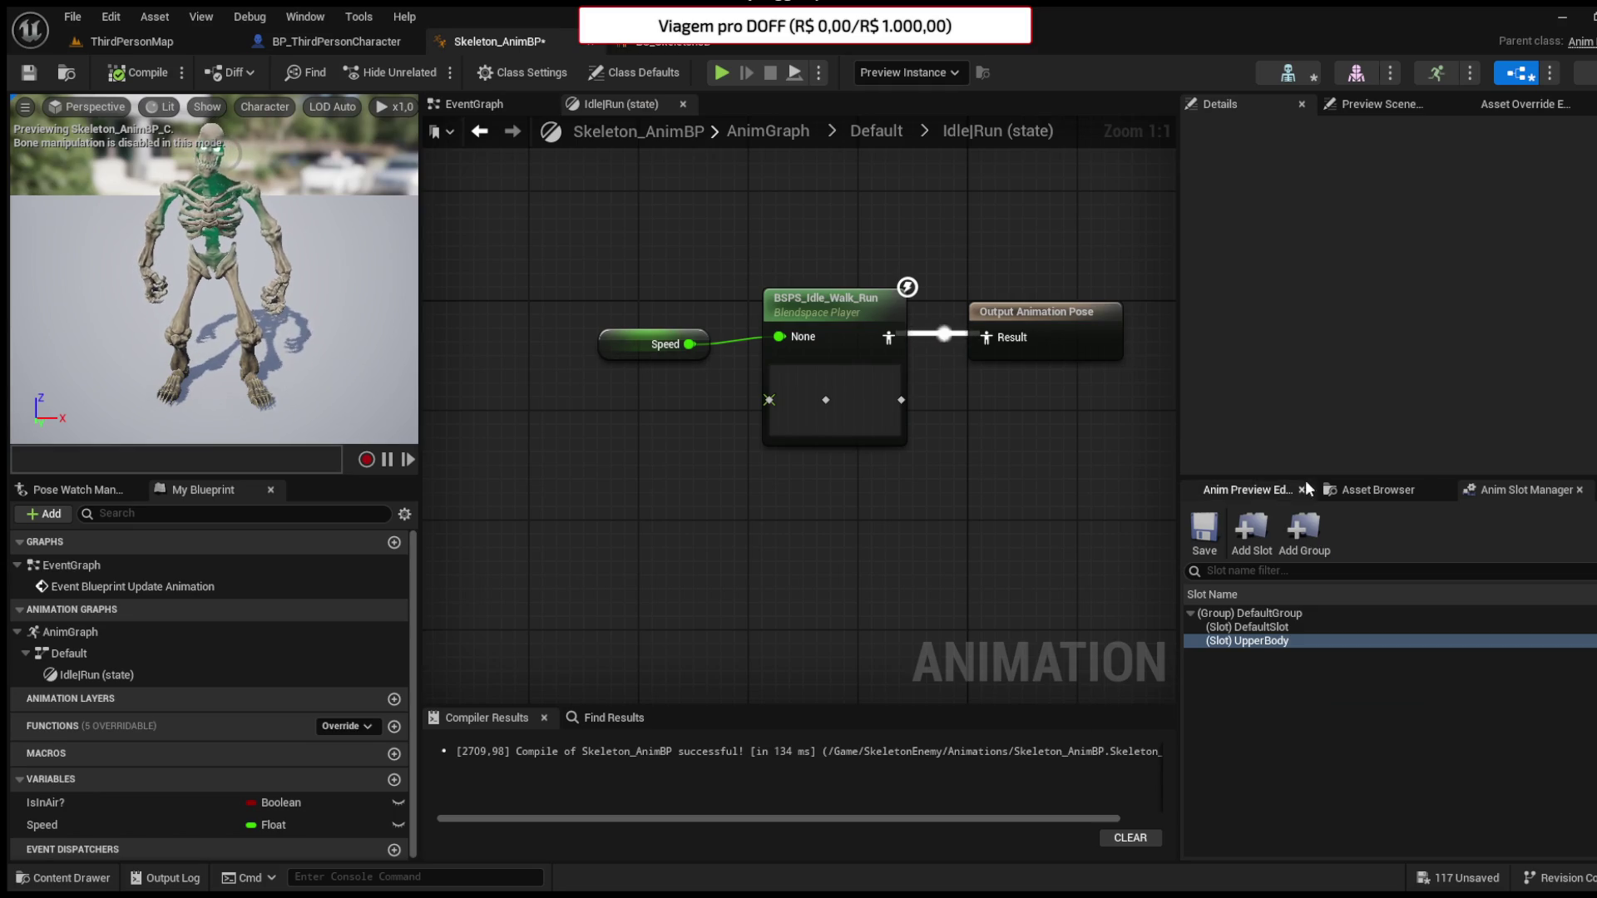
- Replace the BSPS_Idle_Walk_Run node with a BS_Skeleton8D player wired into the output pose
left_click(1260, 491)
left_click(1372, 490)
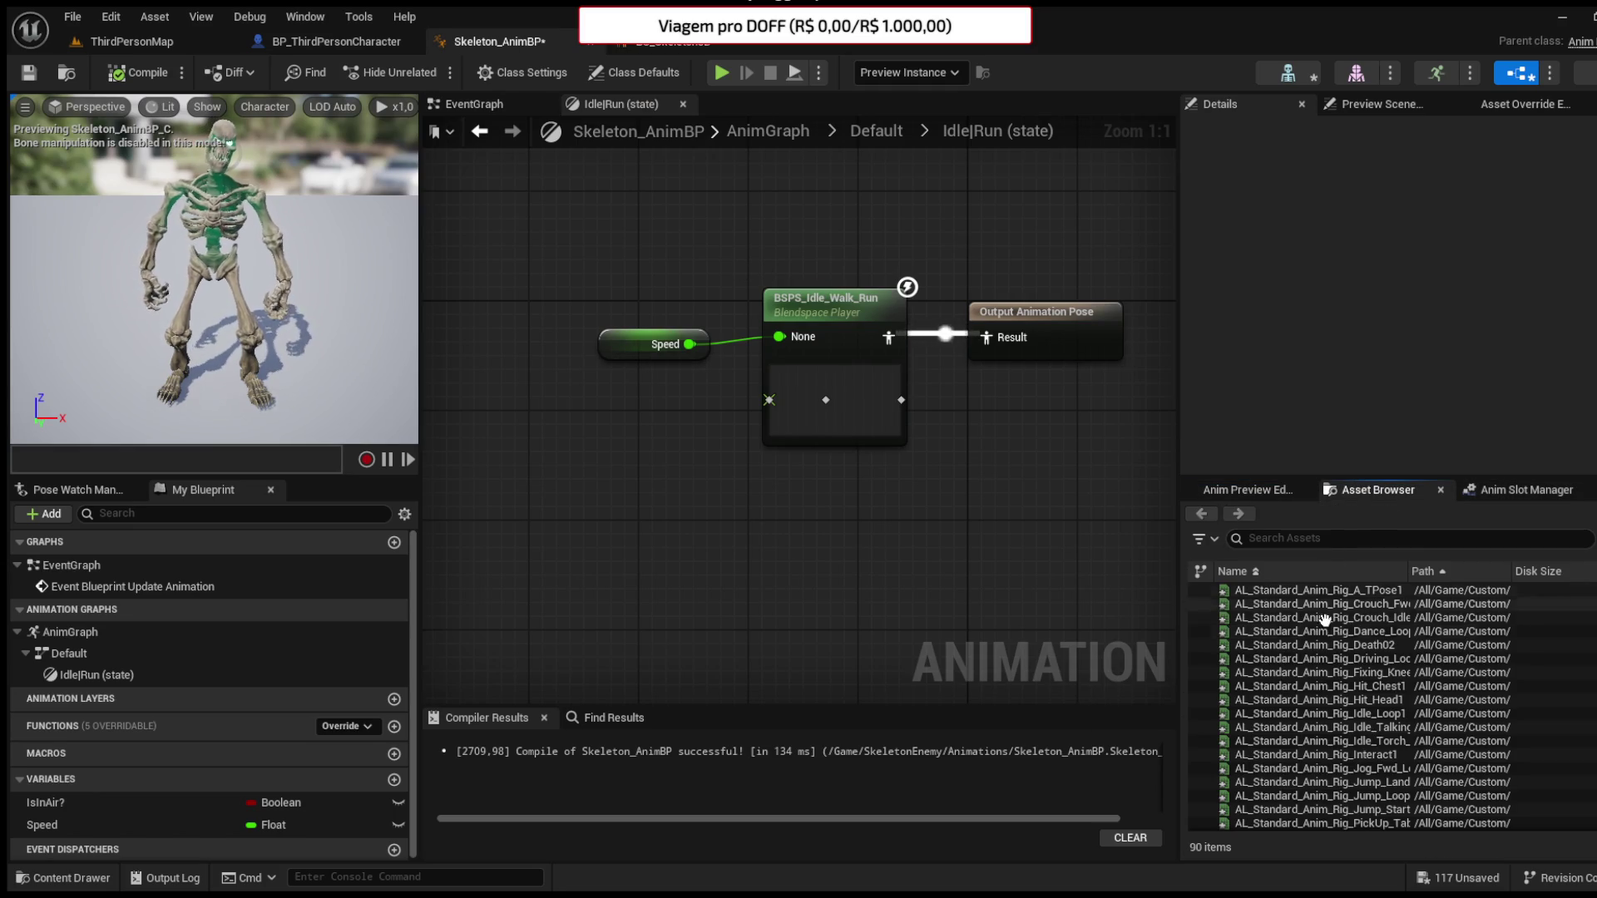
scroll(1318, 659, "down", 5)
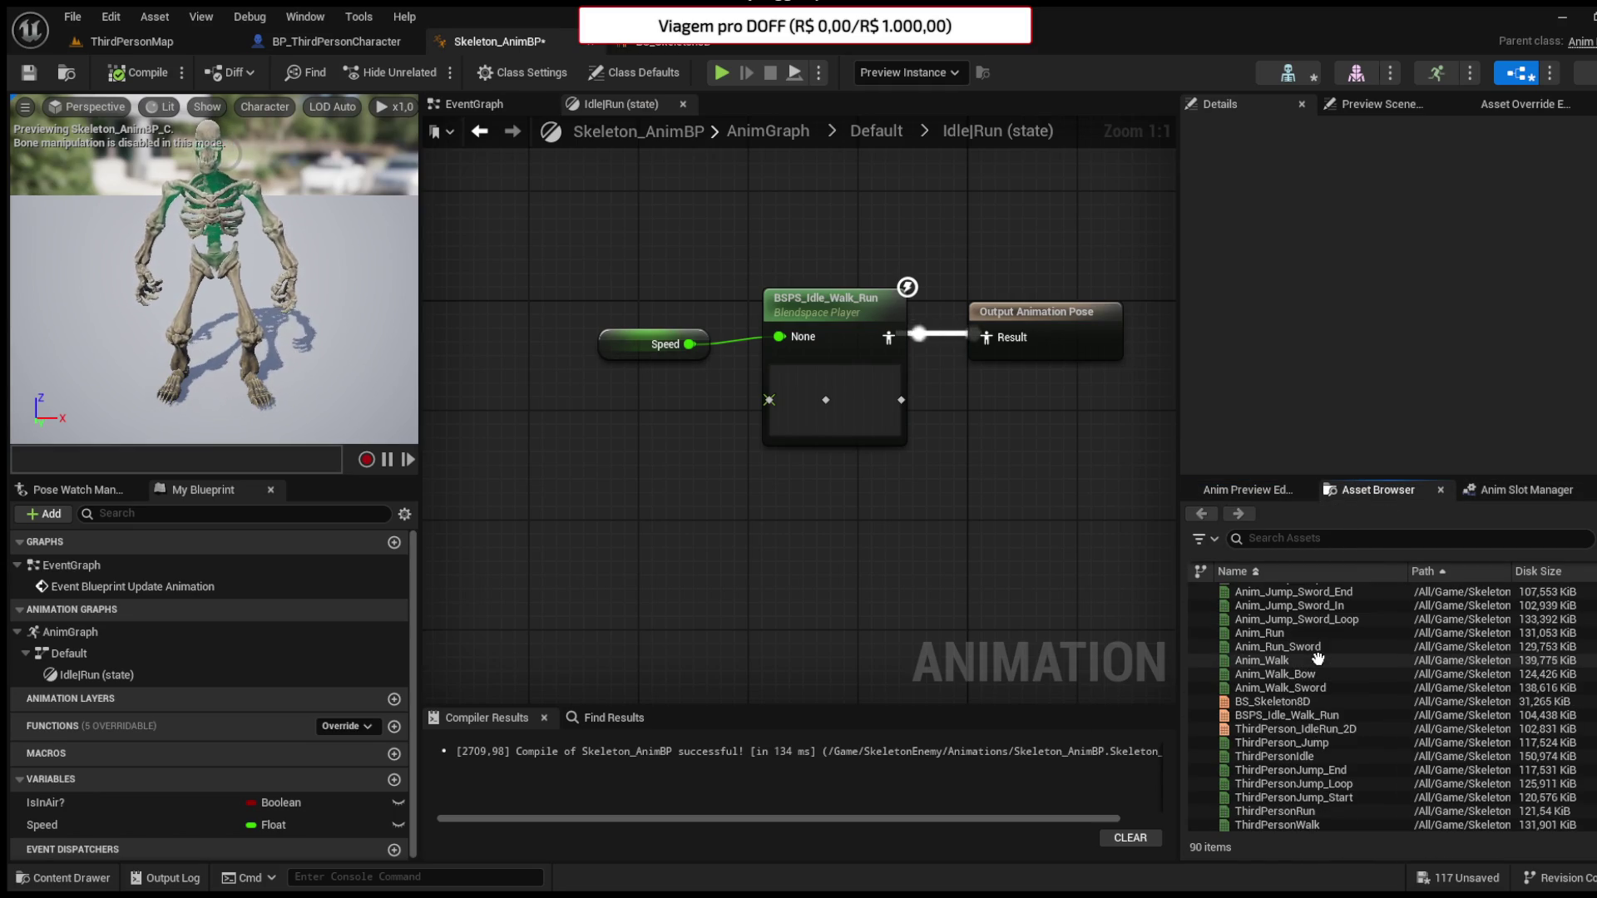
left_click(1316, 702)
left_click_drag(772, 510, 772, 510)
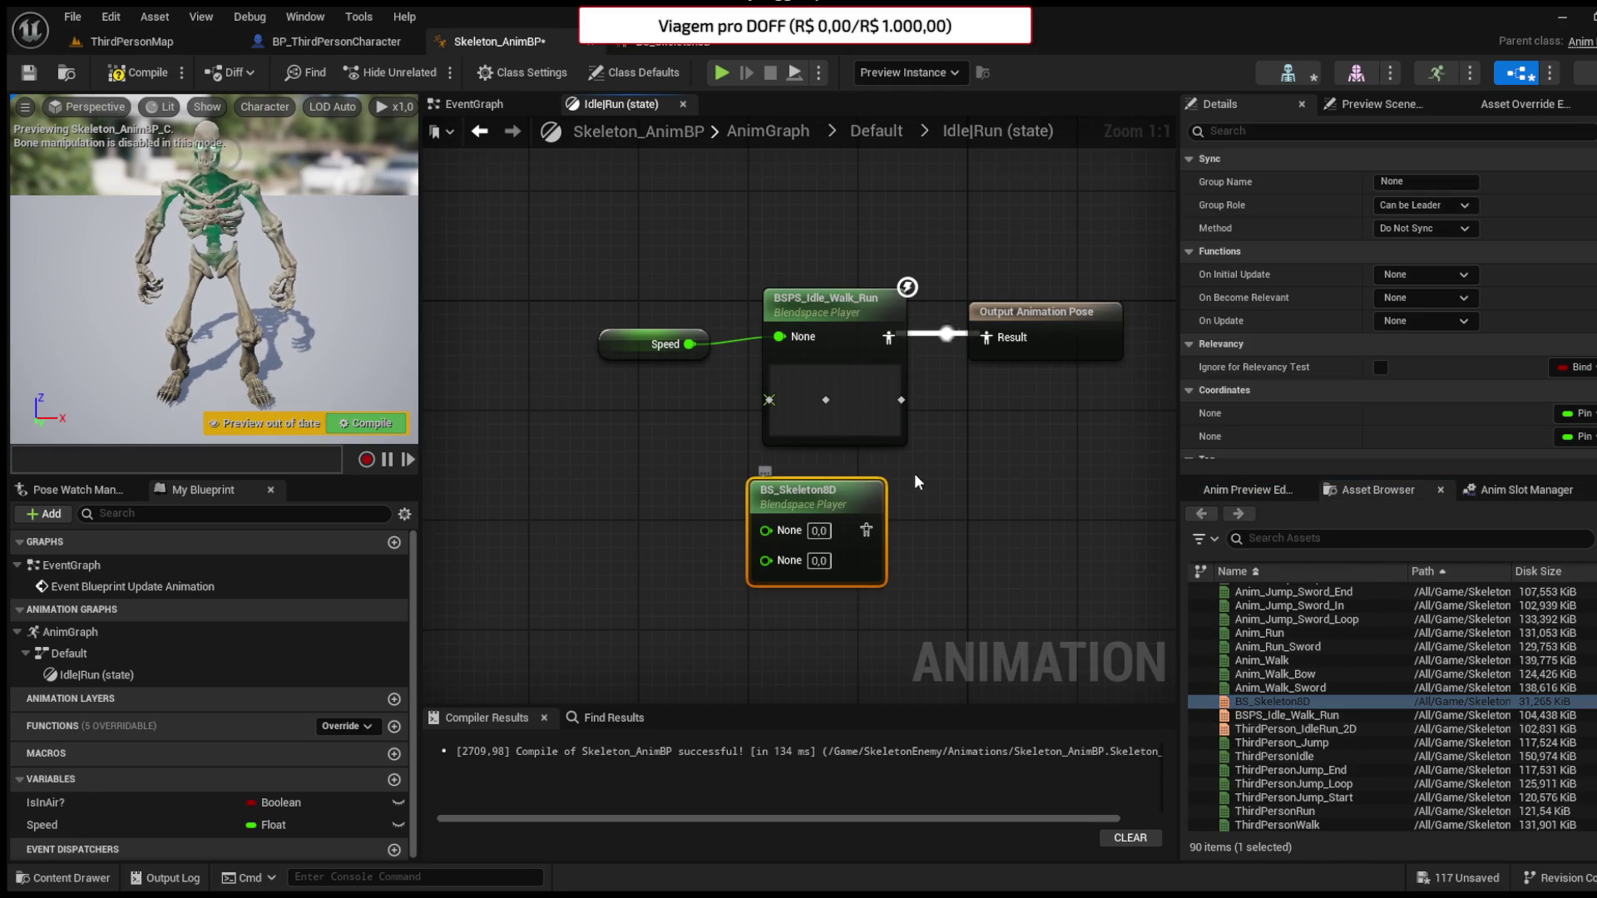
left_click_drag(866, 529, 986, 349)
left_click(823, 304)
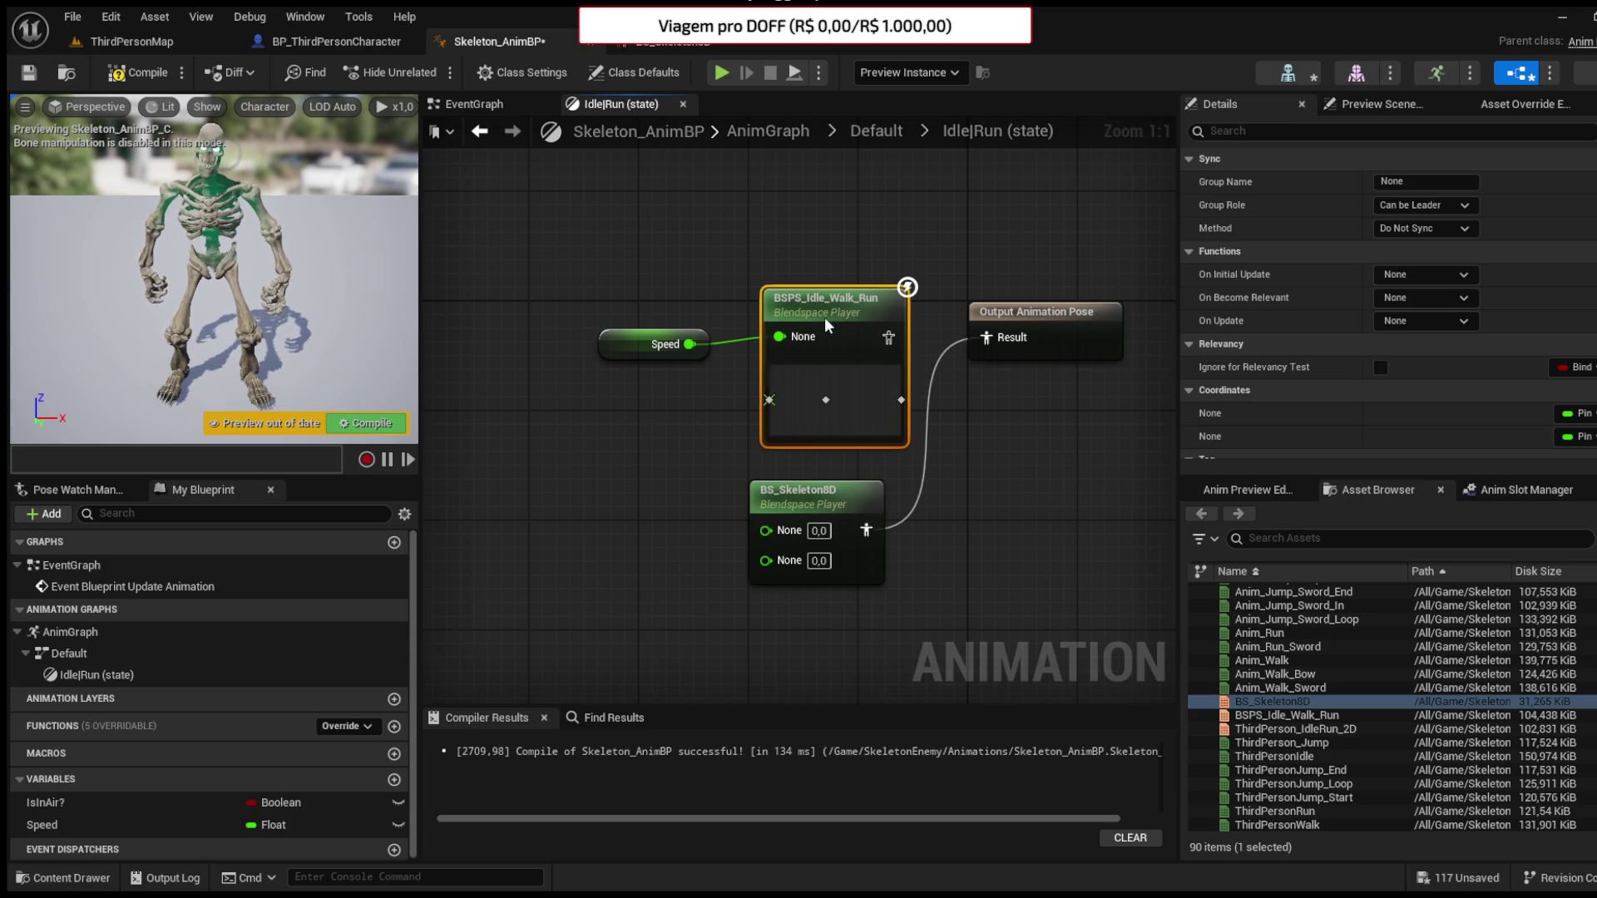
key("Delete")
left_click_drag(828, 492, 828, 341)
- Drive BS_Skeleton8D with Speed and a new Direction variable, then compile the blueprint
mouse_move(681, 336)
left_mouse_down()
mouse_move(766, 381)
mouse_move(766, 413)
left_mouse_up()
left_click_drag(816, 344, 829, 289)
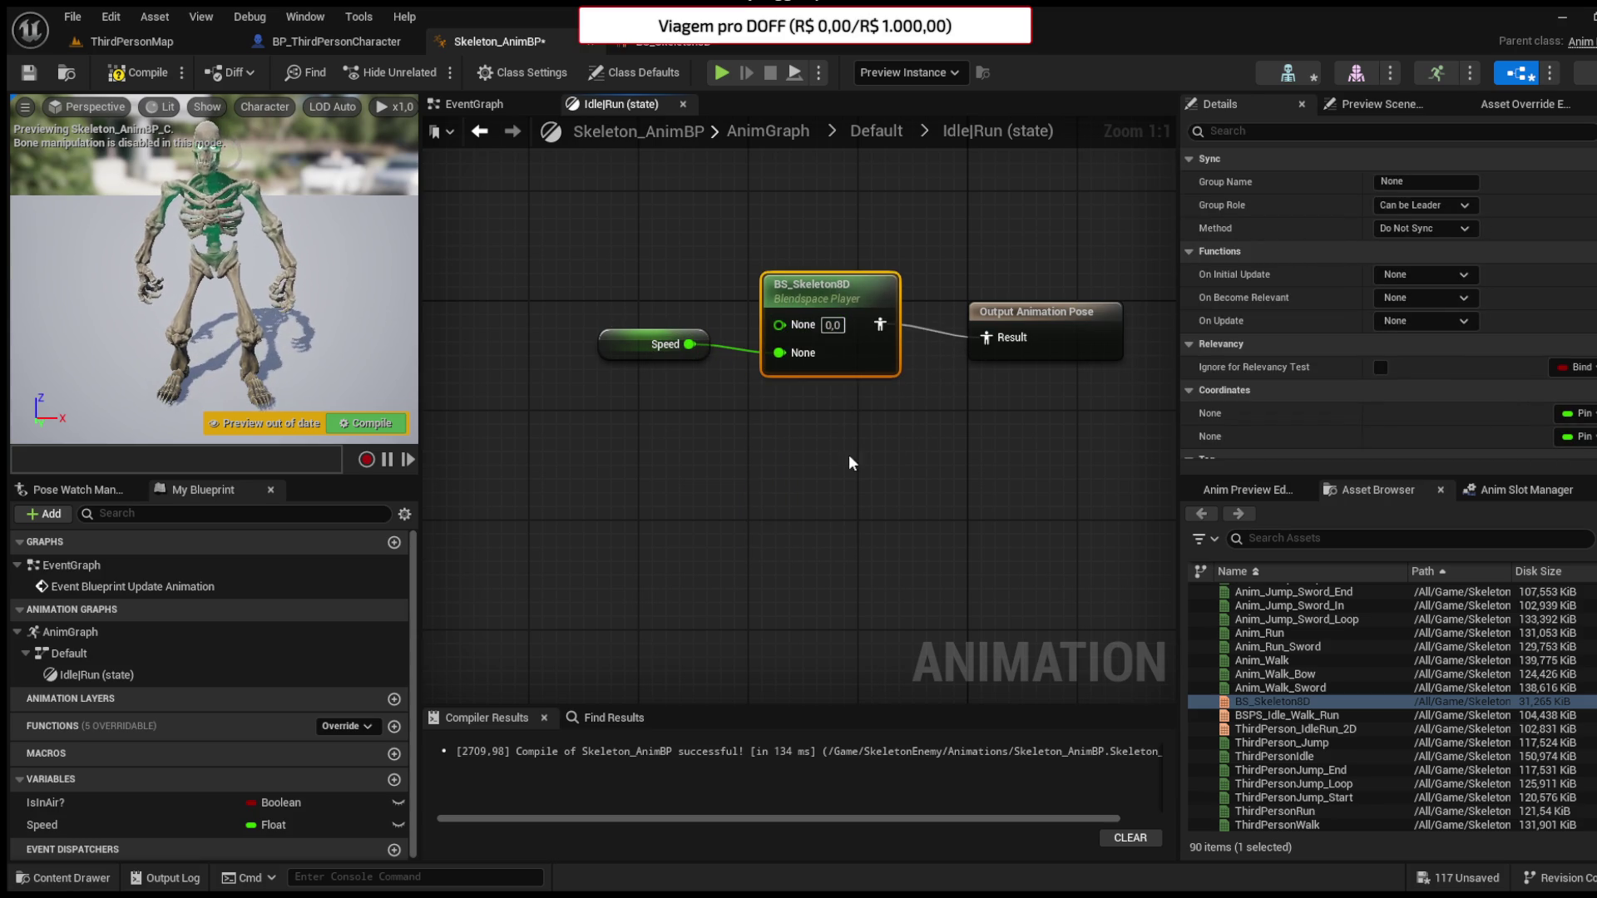
type("Direction")
key("Return")
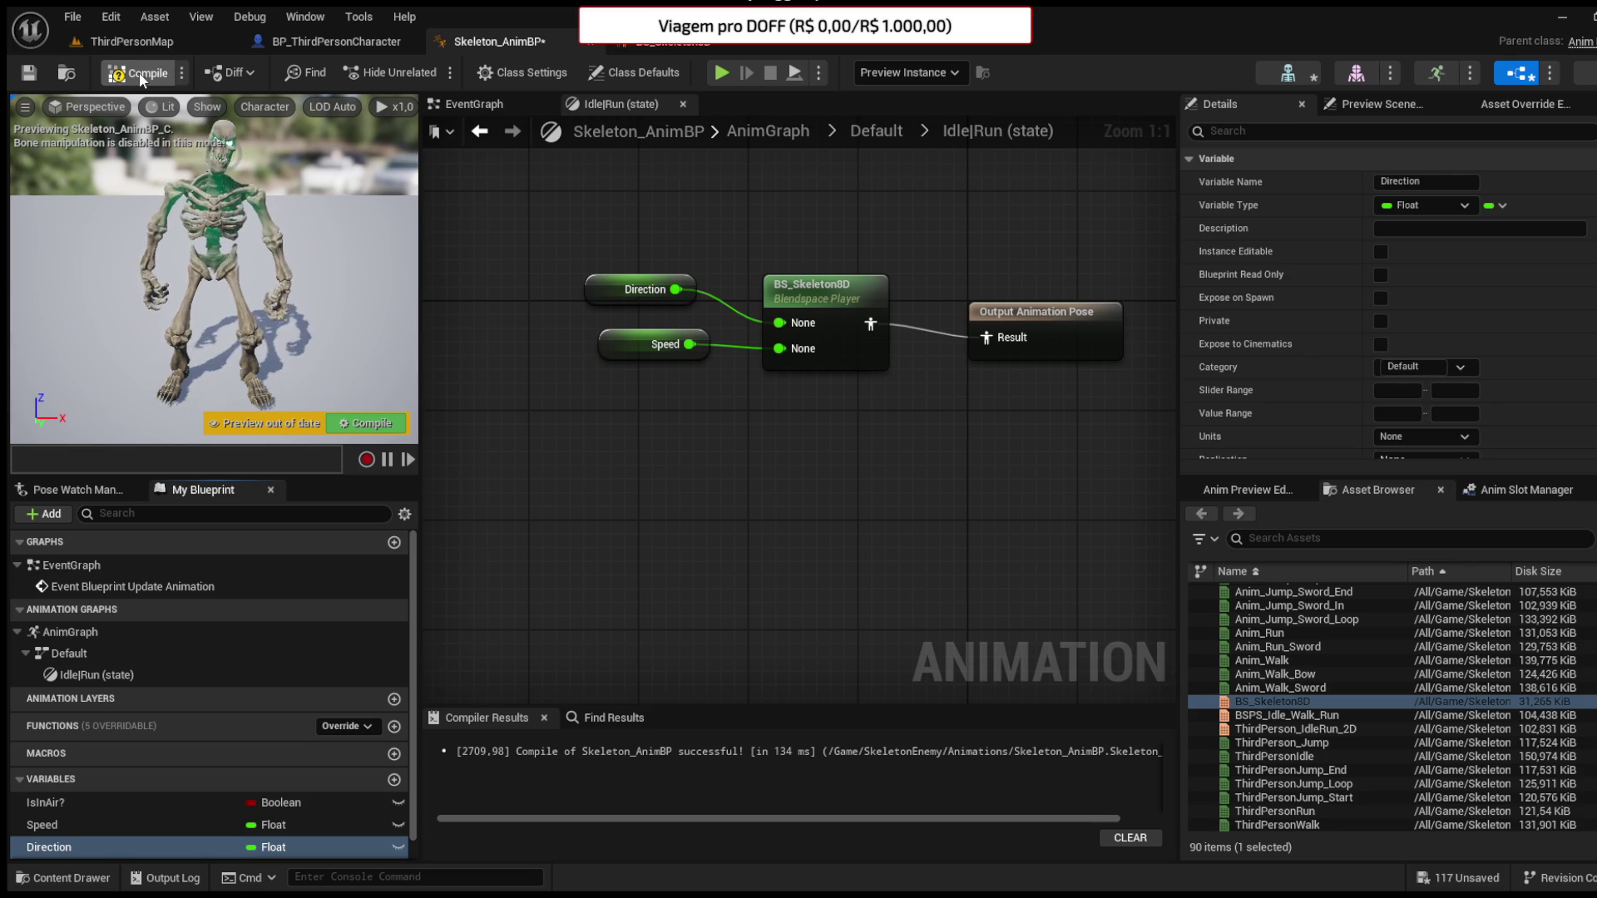
left_click(139, 75)
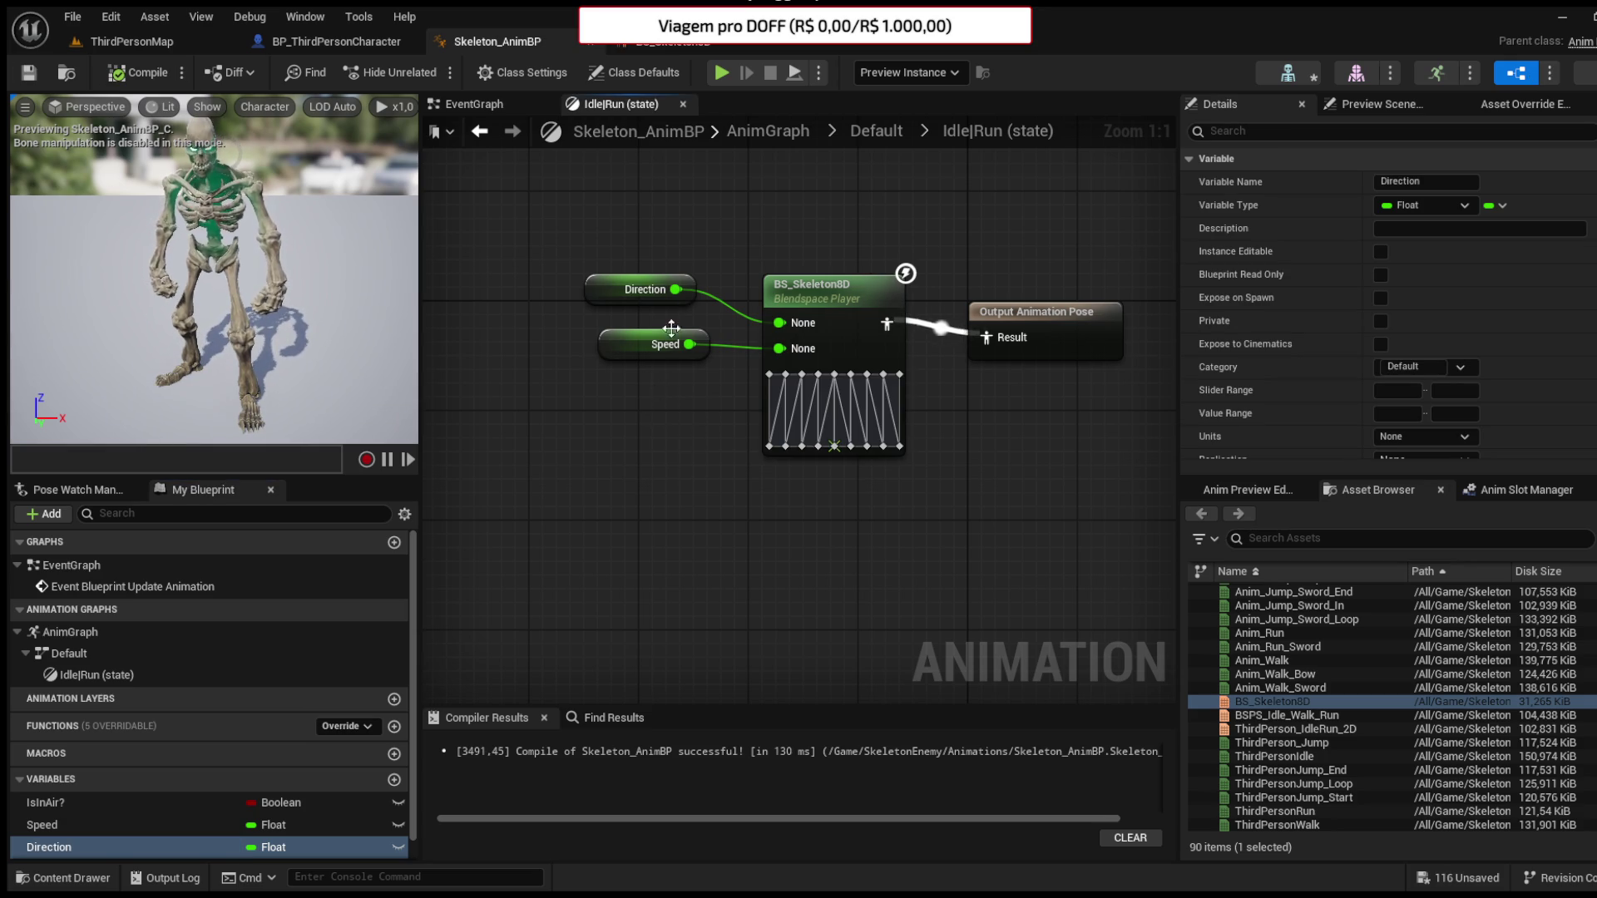
left_click(452, 103)
- Cast the pawn owner to BP_ThirdPersonCharacter and position the cast node
scroll(983, 250, "down", 2)
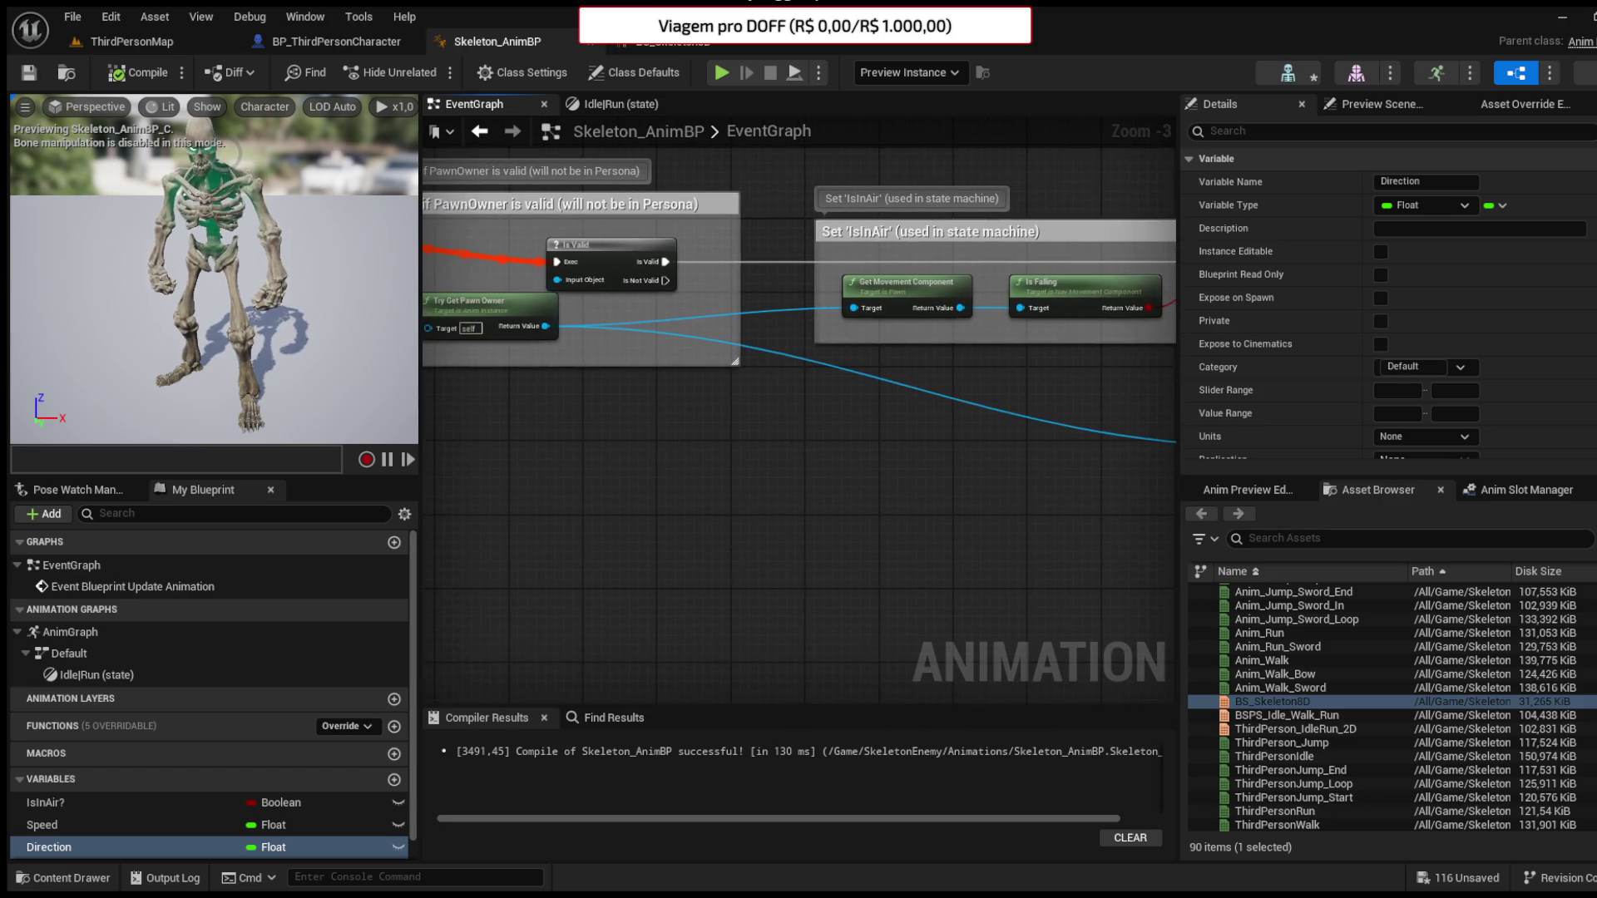
scroll(642, 488, "down", 2)
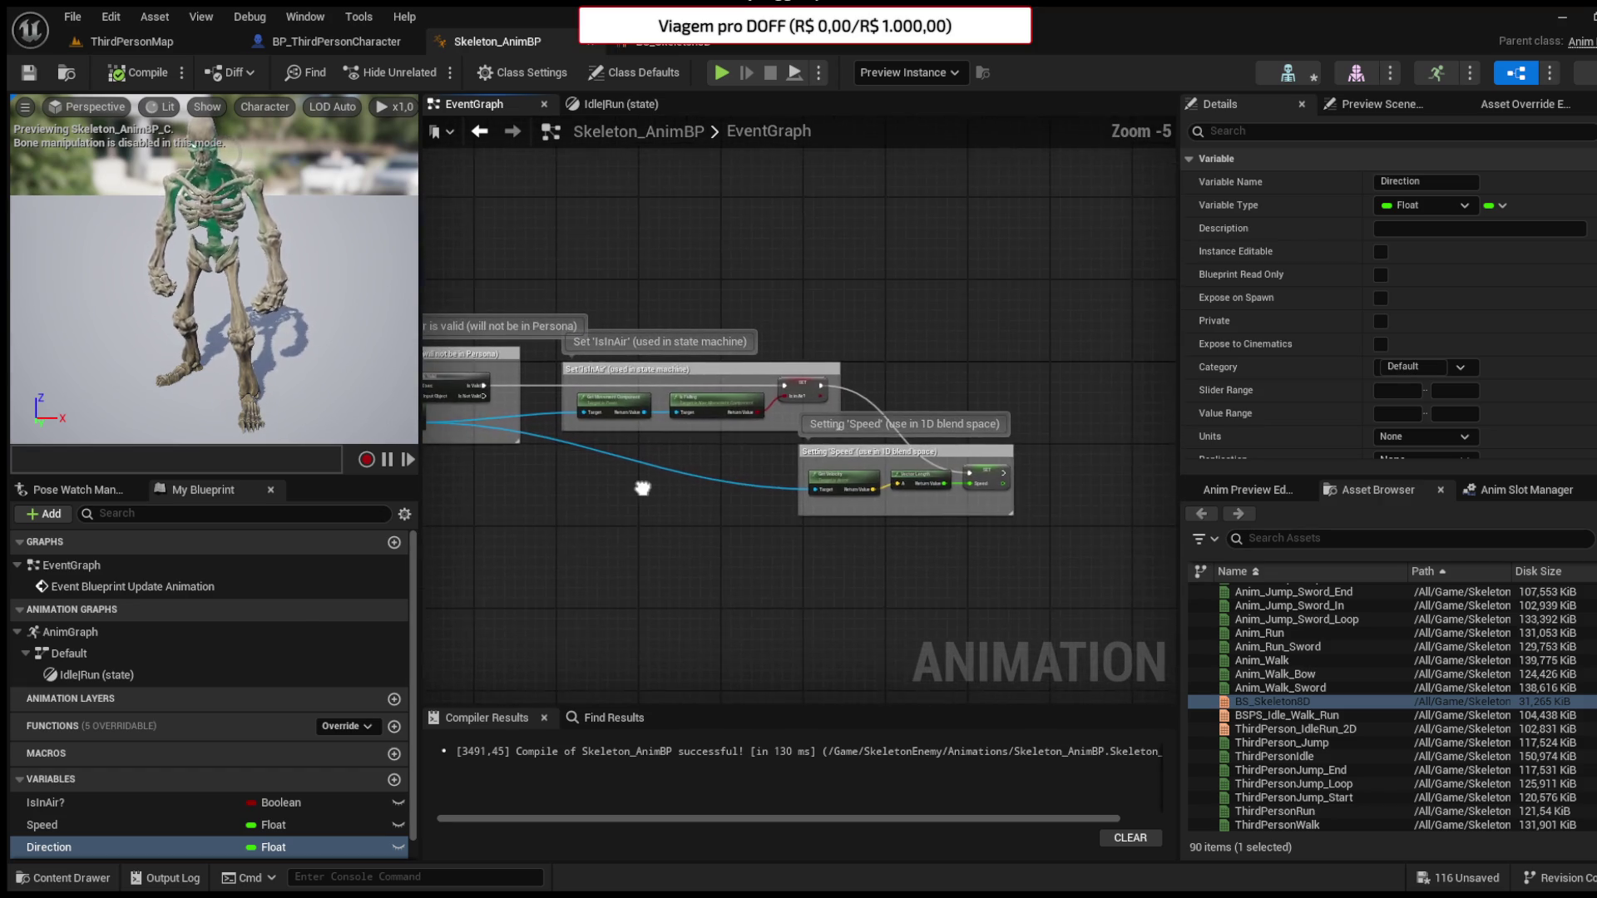
scroll(653, 478, "up", 3)
mouse_move(770, 562)
left_mouse_down()
mouse_move(687, 535)
mouse_move(777, 563)
mouse_move(962, 560)
mouse_move(622, 493)
mouse_move(781, 513)
left_mouse_up()
left_click_drag(687, 333, 776, 506)
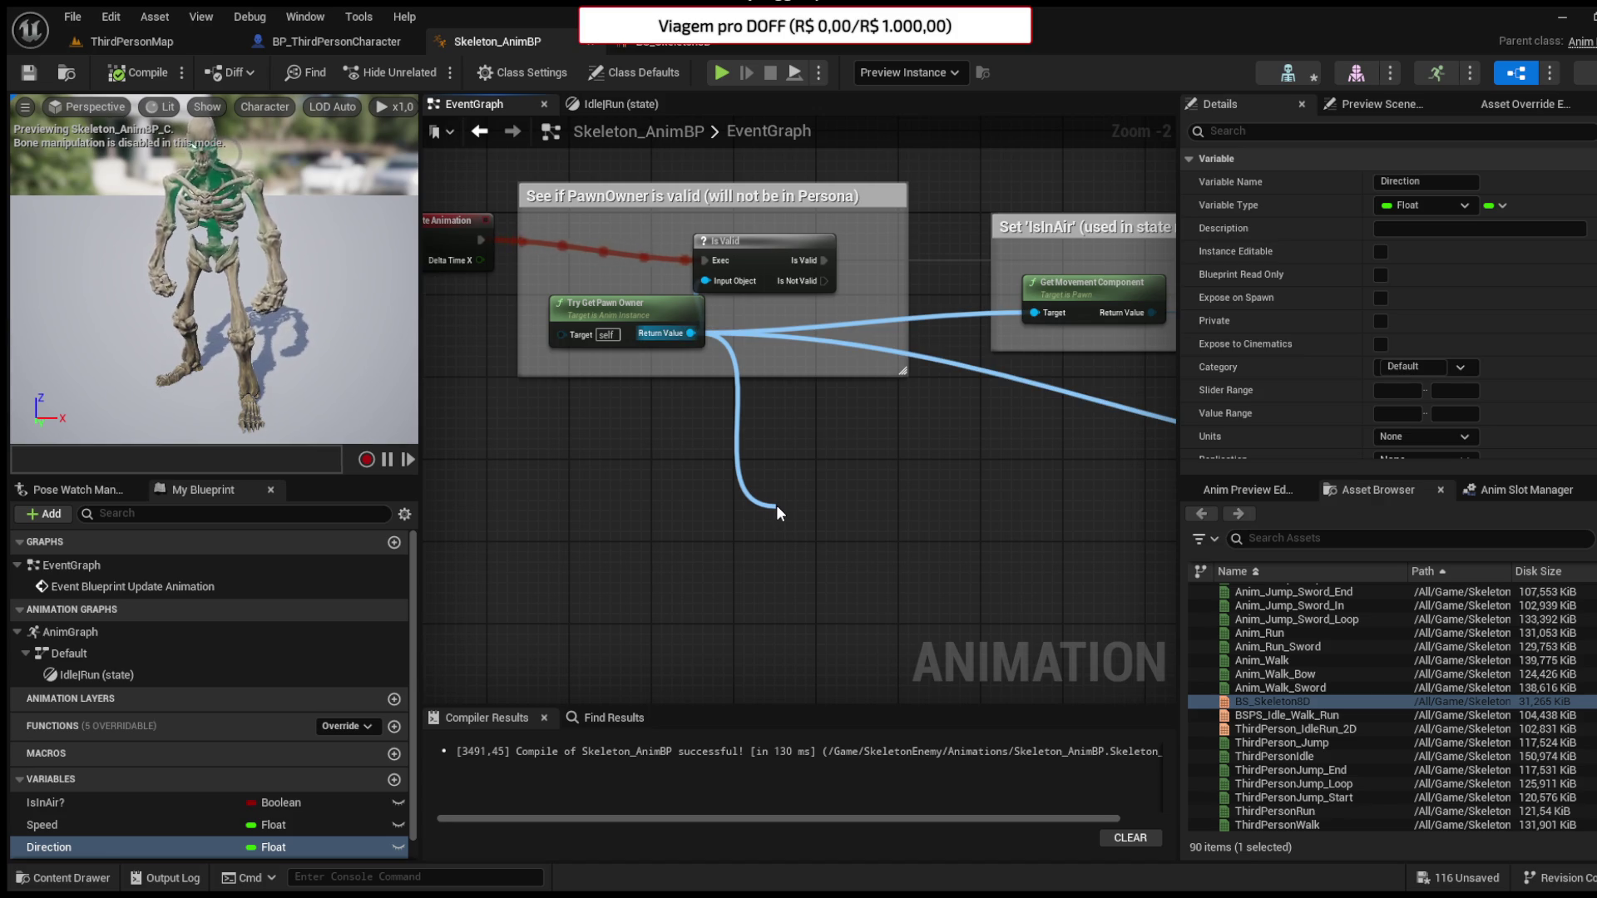
mouse_move(777, 506)
left_mouse_down()
mouse_move(678, 391)
mouse_move(433, 443)
mouse_move(954, 534)
mouse_move(464, 524)
mouse_move(668, 482)
left_mouse_up()
mouse_move(813, 482)
left_mouse_down()
mouse_move(1065, 306)
mouse_move(1039, 288)
mouse_move(1145, 294)
left_mouse_up()
left_click_drag(1033, 424, 685, 505)
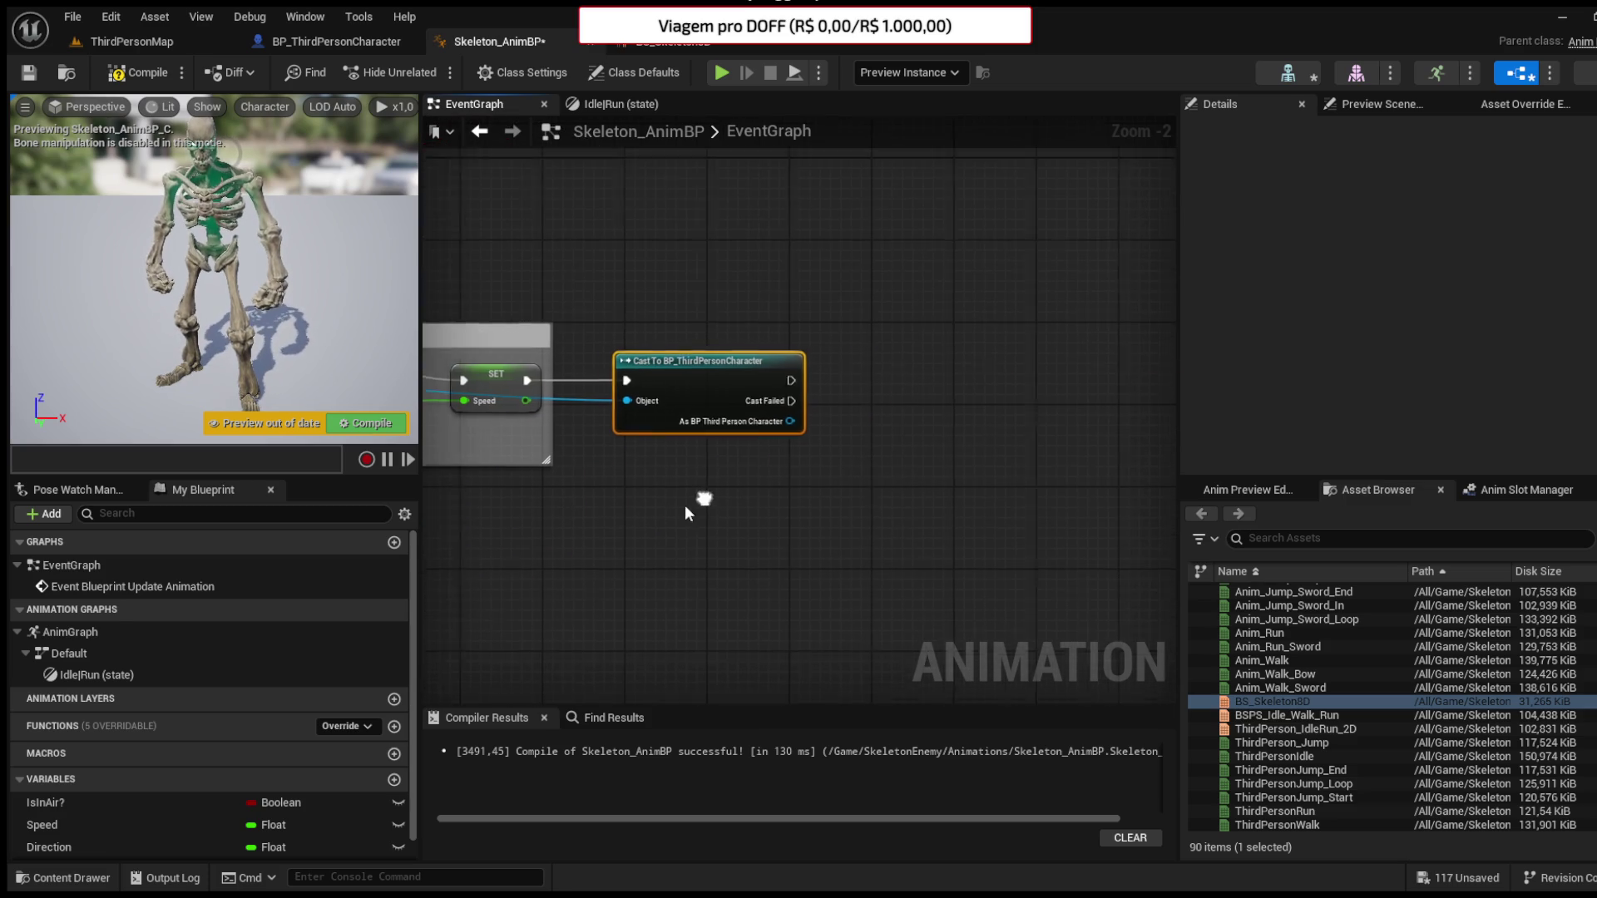
- Duplicate the Get Velocity node and feed it into a new Calculate Direction node
scroll(766, 432, "up", 2)
left_click_drag(787, 416, 841, 439)
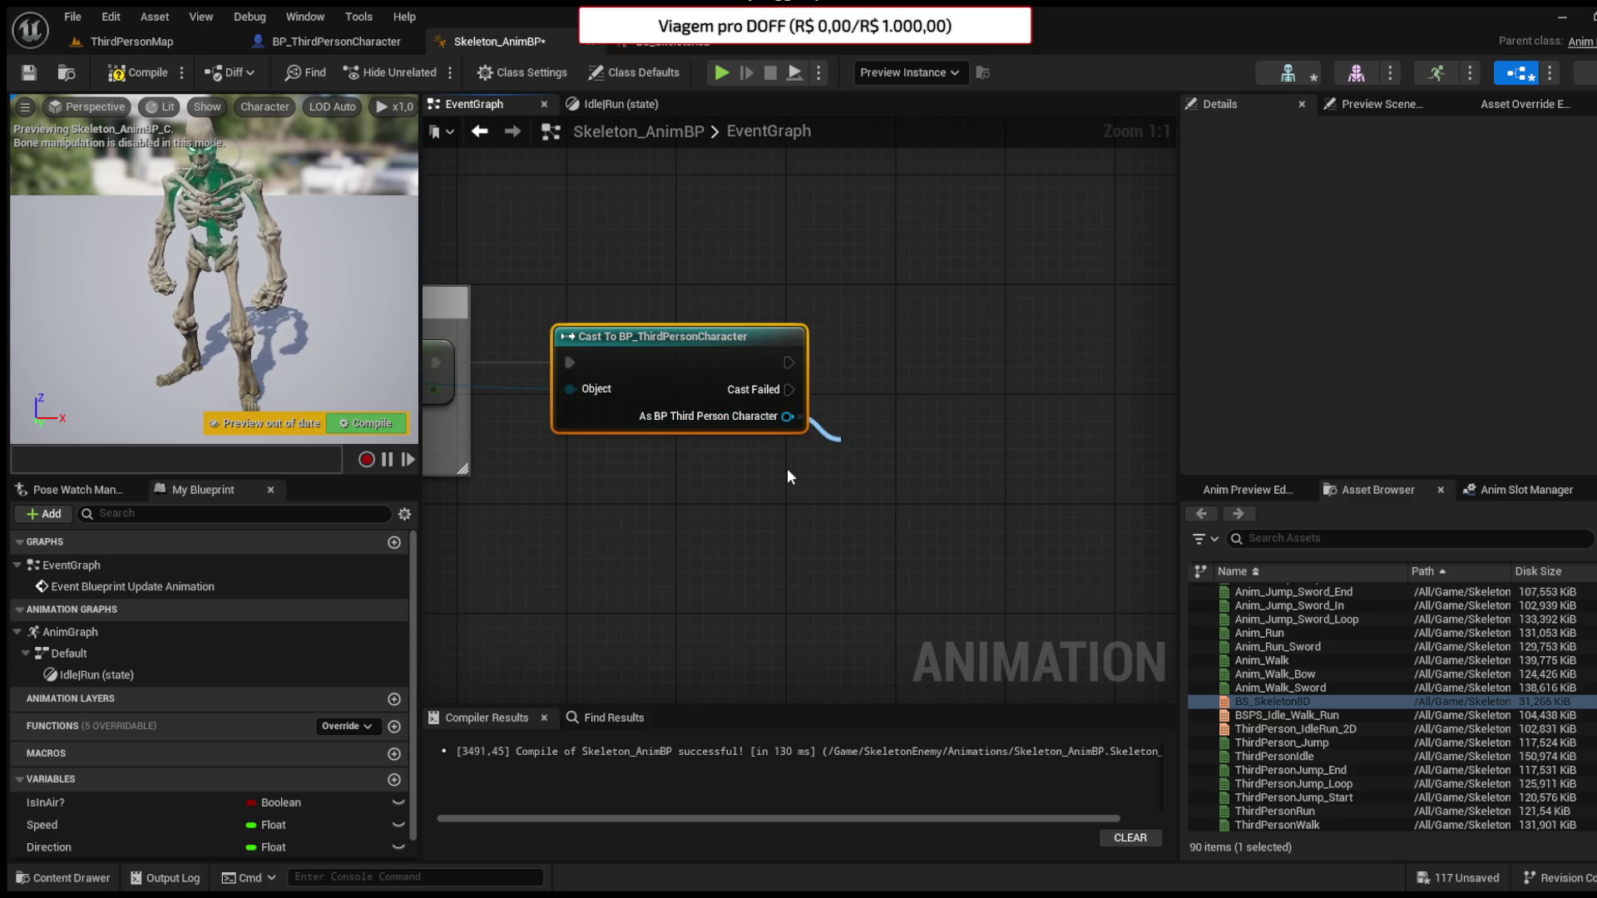
scroll(774, 486, "down", 2)
mouse_move(774, 486)
left_mouse_down()
mouse_move(769, 437)
mouse_move(1048, 365)
mouse_move(1177, 359)
left_mouse_up()
left_click_drag(555, 353, 609, 323)
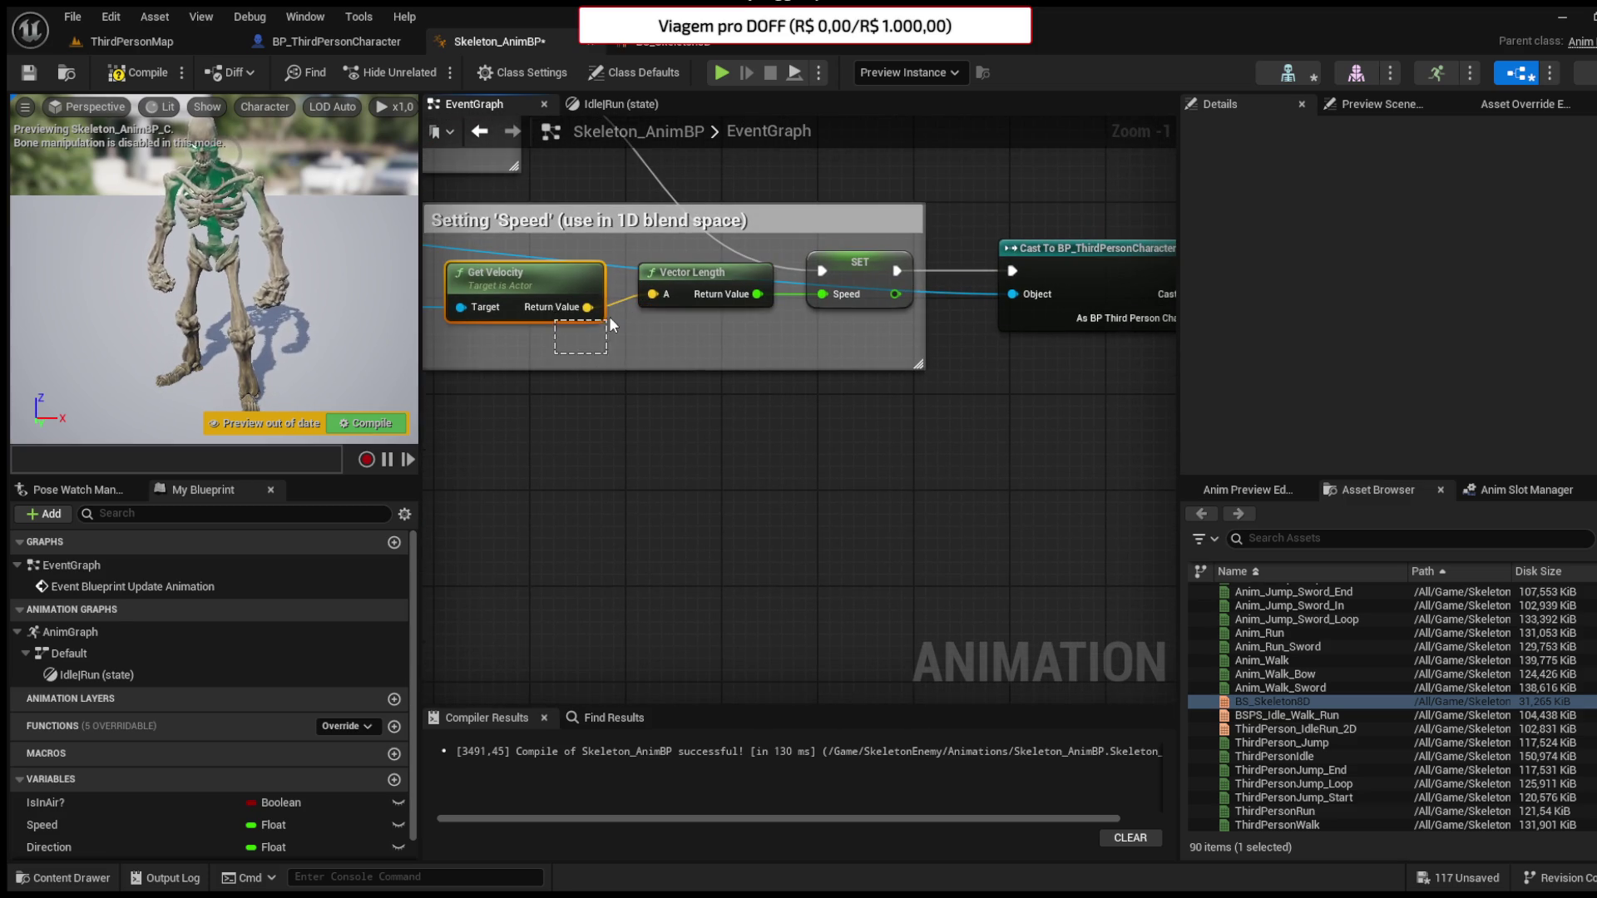
left_click_drag(1011, 385, 621, 372)
key("ctrl+c")
key("ctrl+v")
left_click_drag(837, 404, 940, 433)
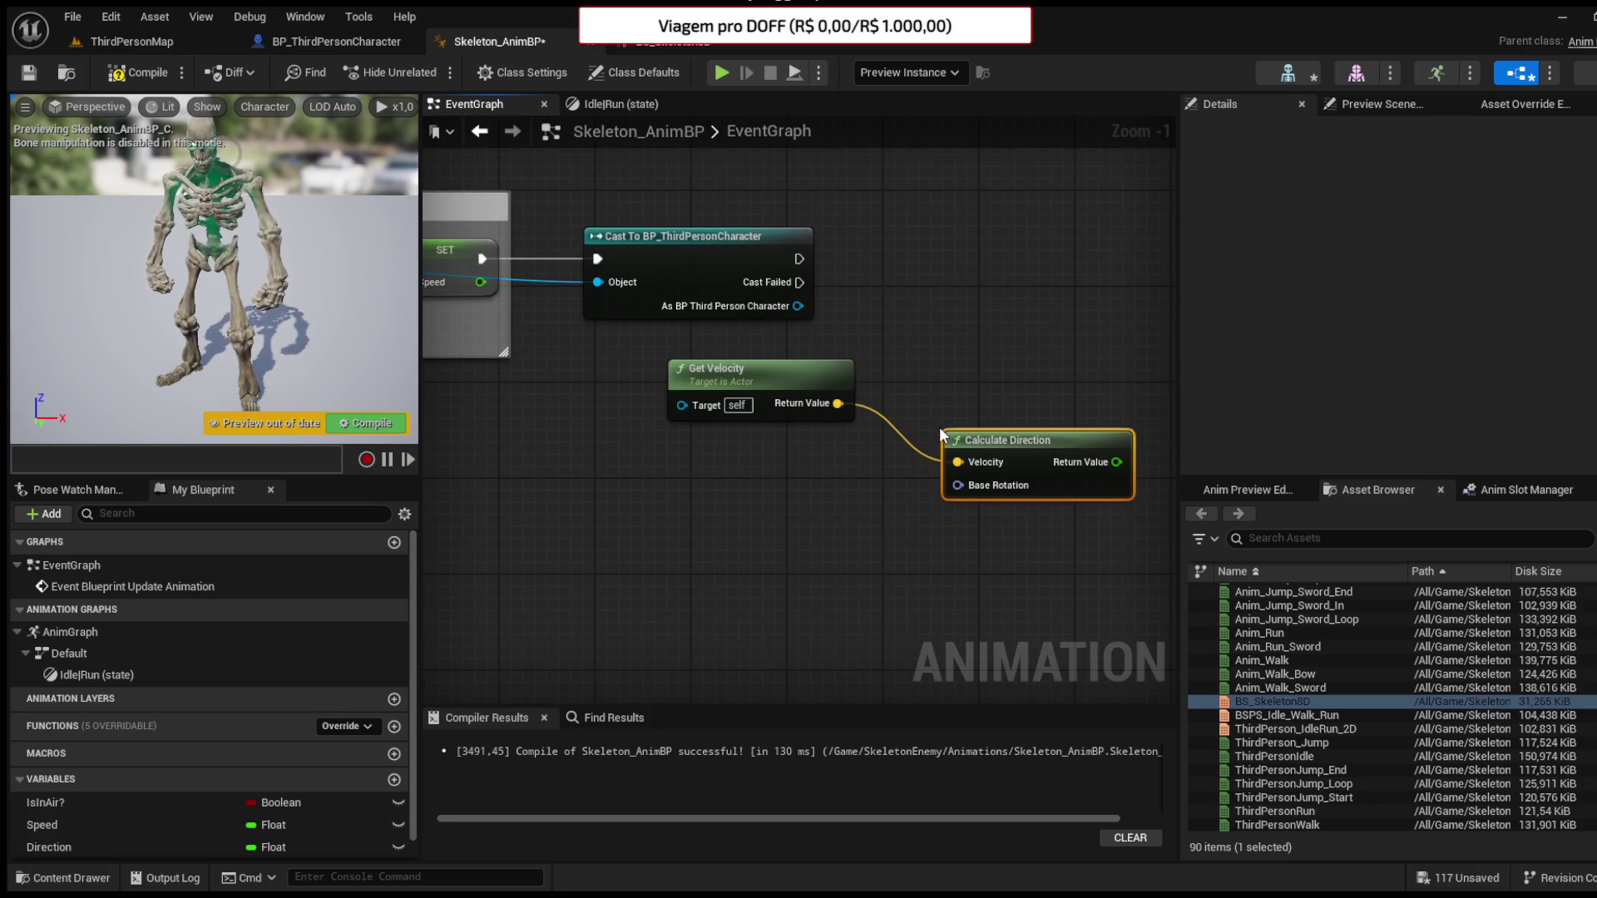
mouse_move(1048, 452)
left_mouse_down()
mouse_move(1063, 408)
mouse_move(1084, 404)
left_mouse_up()
- Feed the character's Get Actor Rotation into Base Rotation, store the result in SET Direction, and compile
left_click_drag(797, 306, 845, 317)
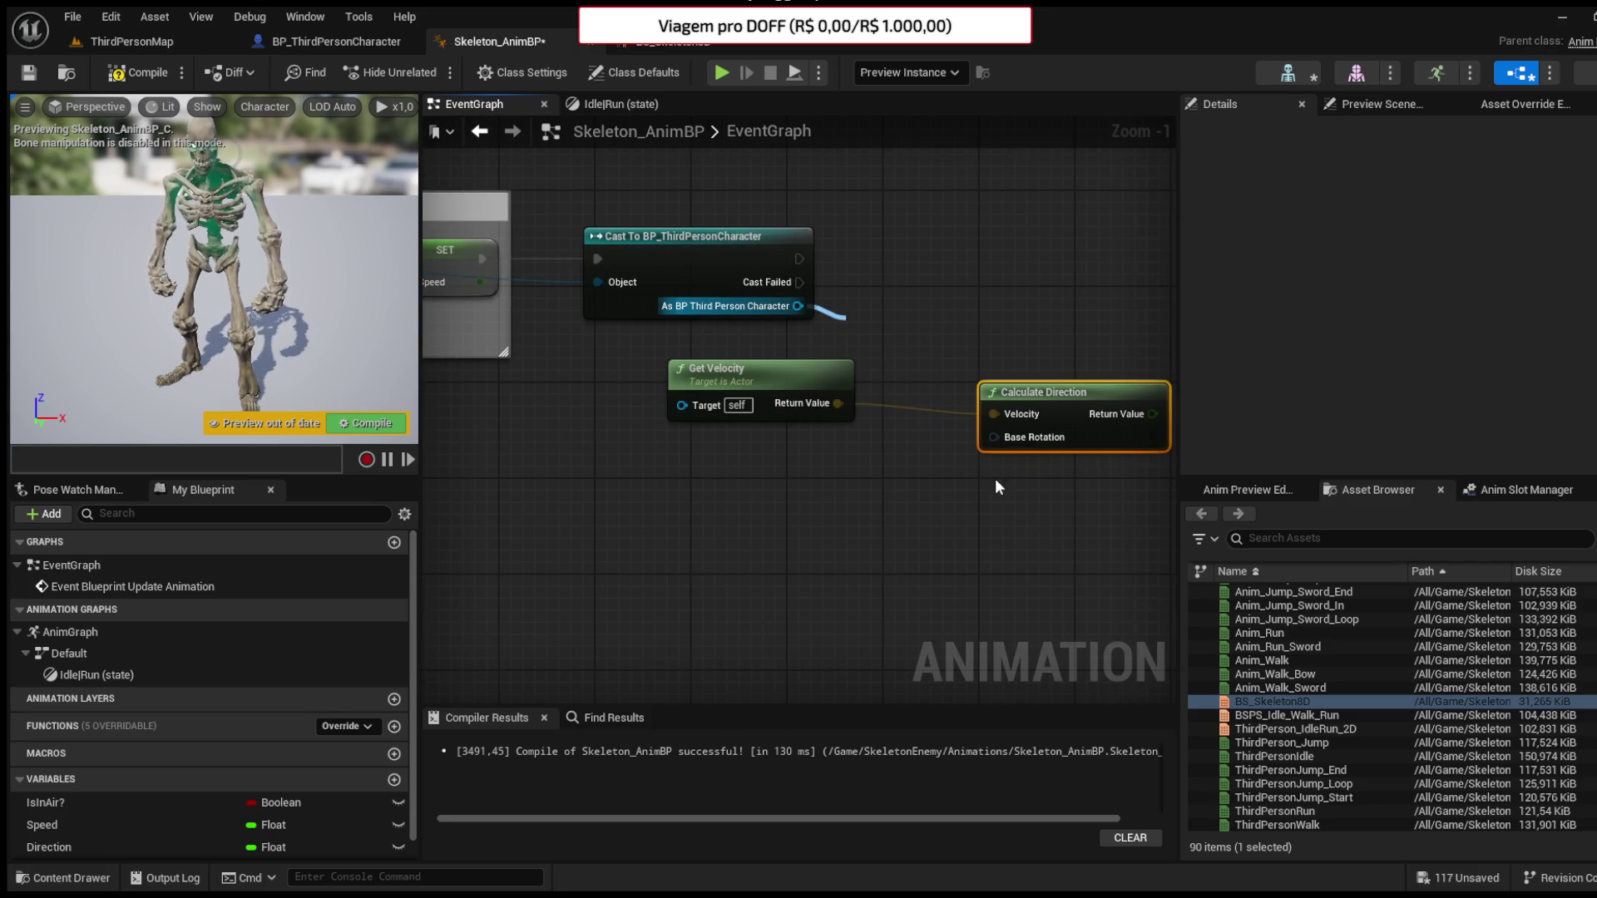
left_click(985, 510)
mouse_move(994, 436)
left_mouse_down()
mouse_move(976, 355)
mouse_move(1030, 313)
mouse_move(692, 313)
left_mouse_up()
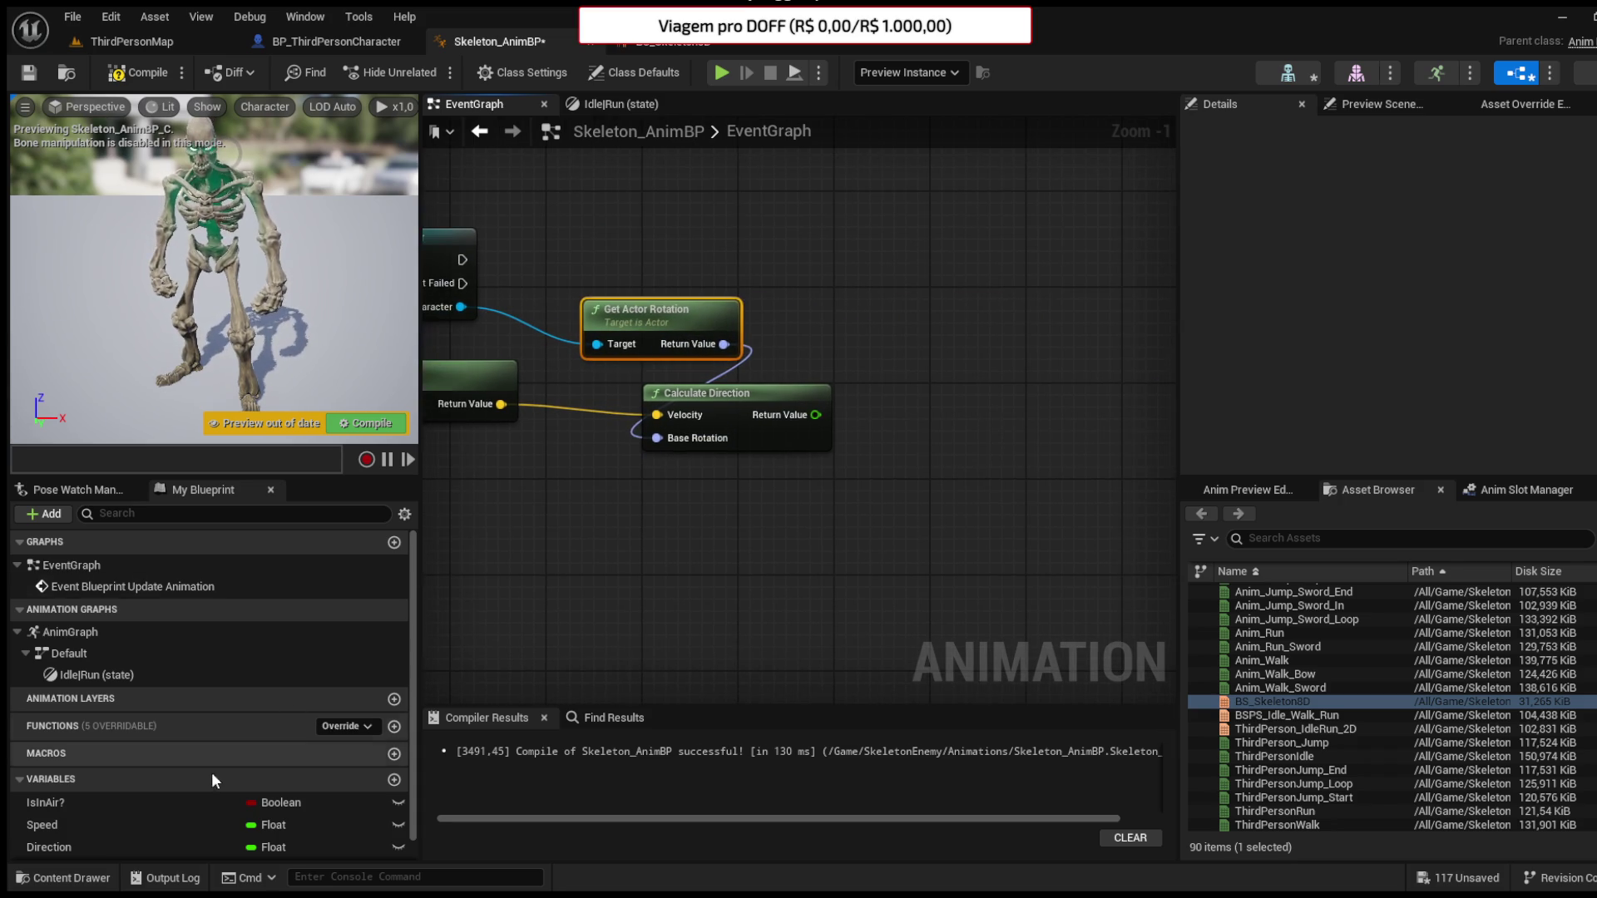
mouse_move(96, 847)
left_mouse_down()
mouse_move(825, 302)
mouse_move(870, 339)
mouse_move(840, 295)
left_mouse_up()
mouse_move(815, 414)
left_mouse_down()
mouse_move(853, 326)
mouse_move(463, 262)
left_mouse_up()
left_click_drag(902, 296, 950, 248)
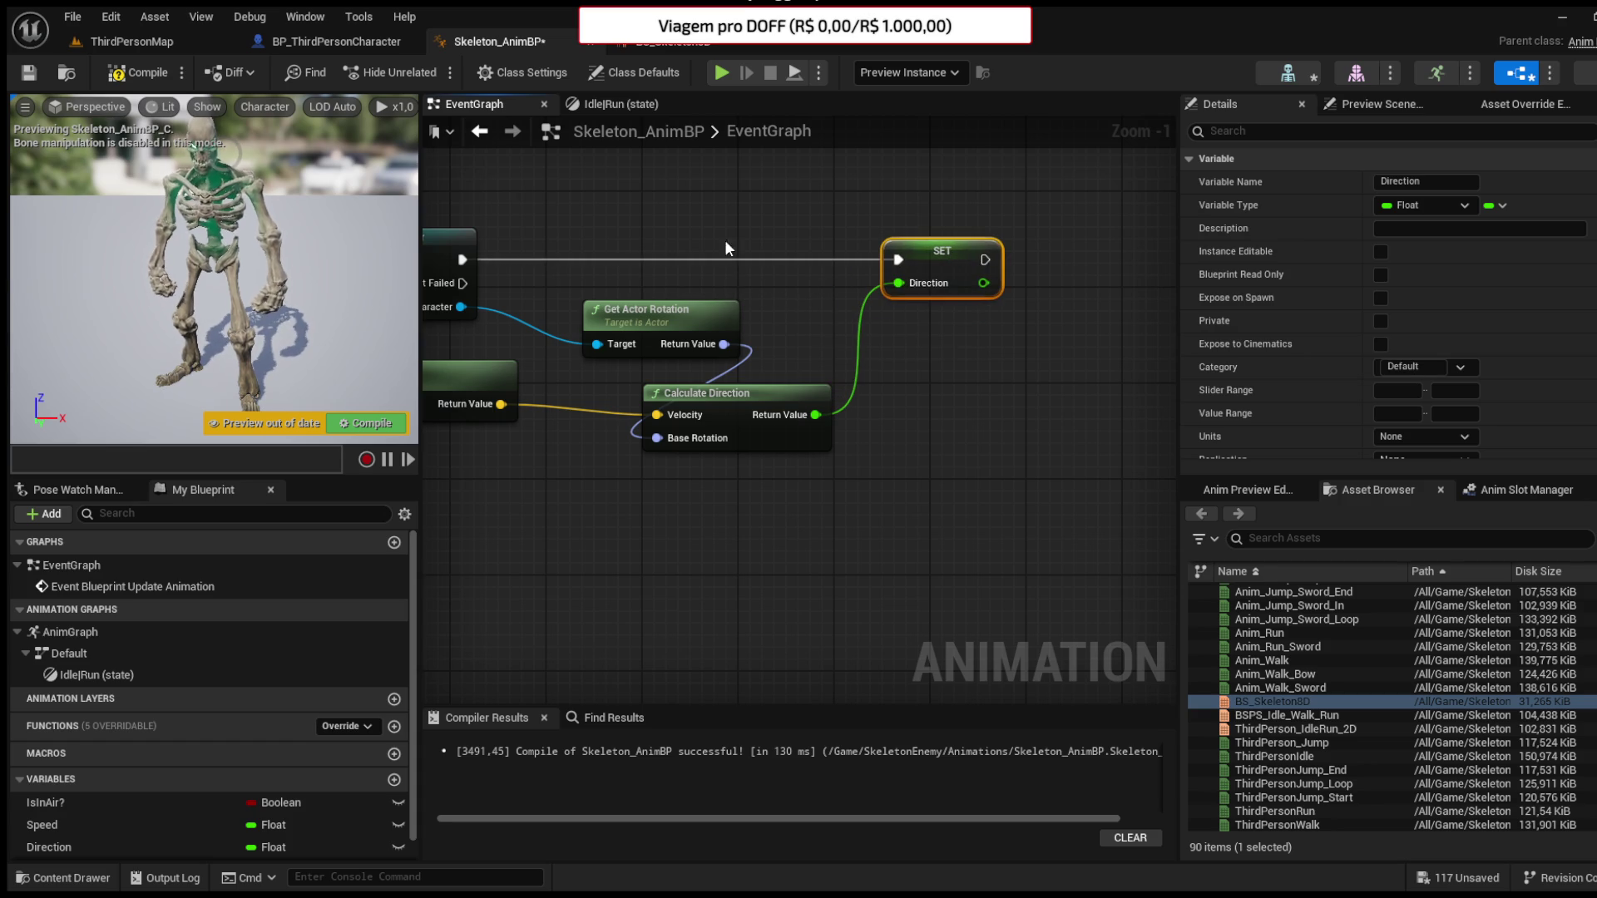
left_click(110, 73)
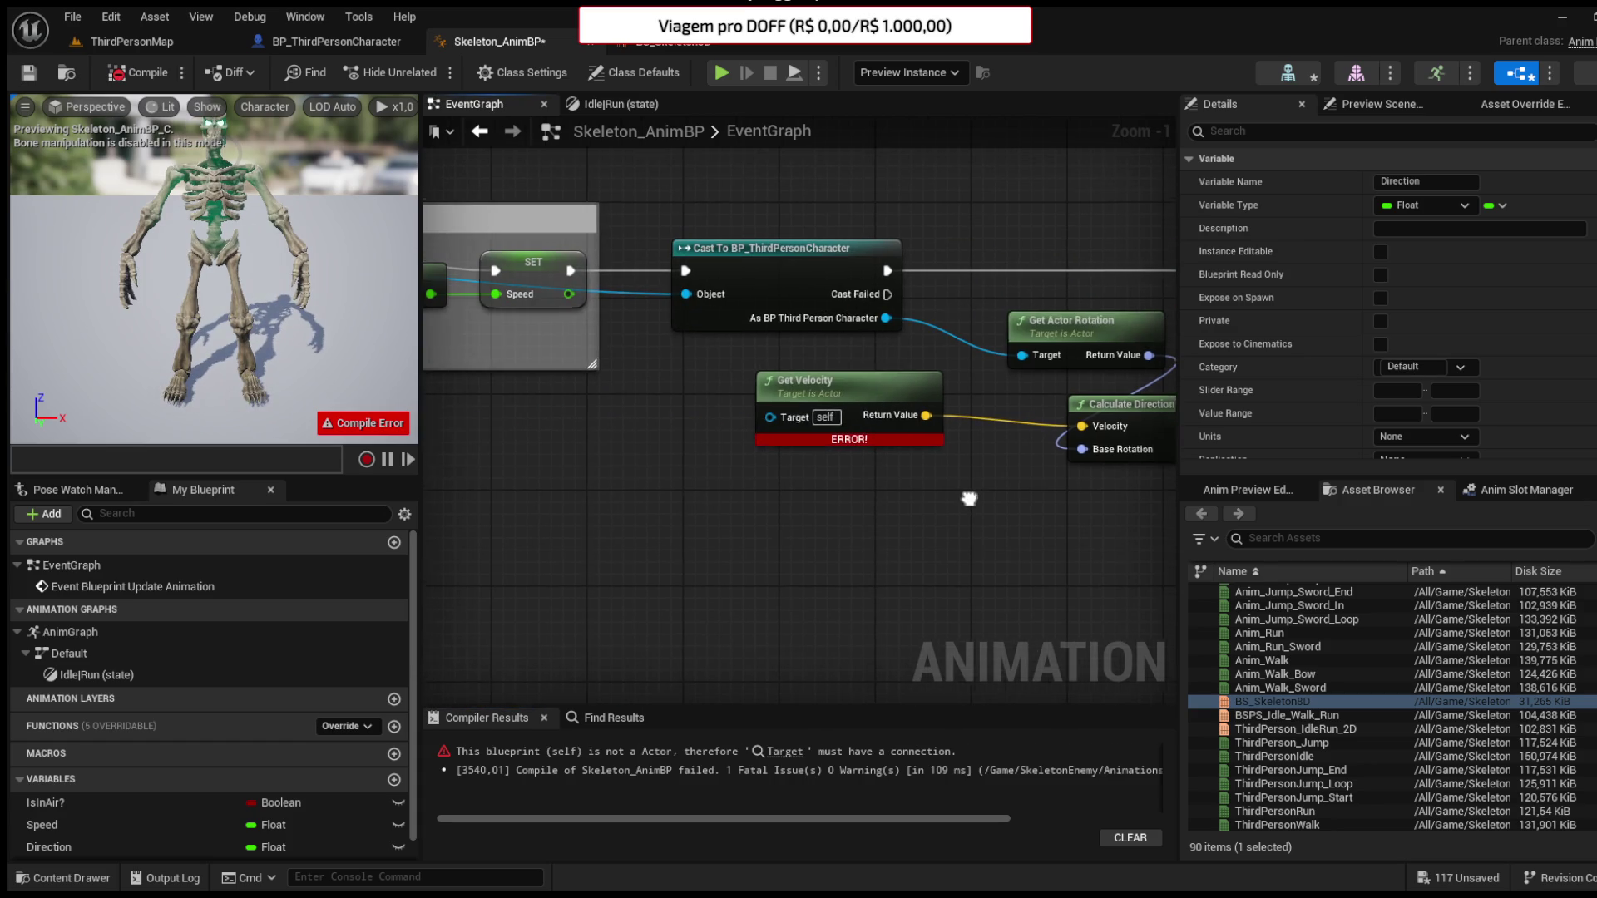
- Set the cast character as Get Velocity's target, recompile cleanly, and return to ThirdPersonMap
left_click_drag(871, 451, 995, 353)
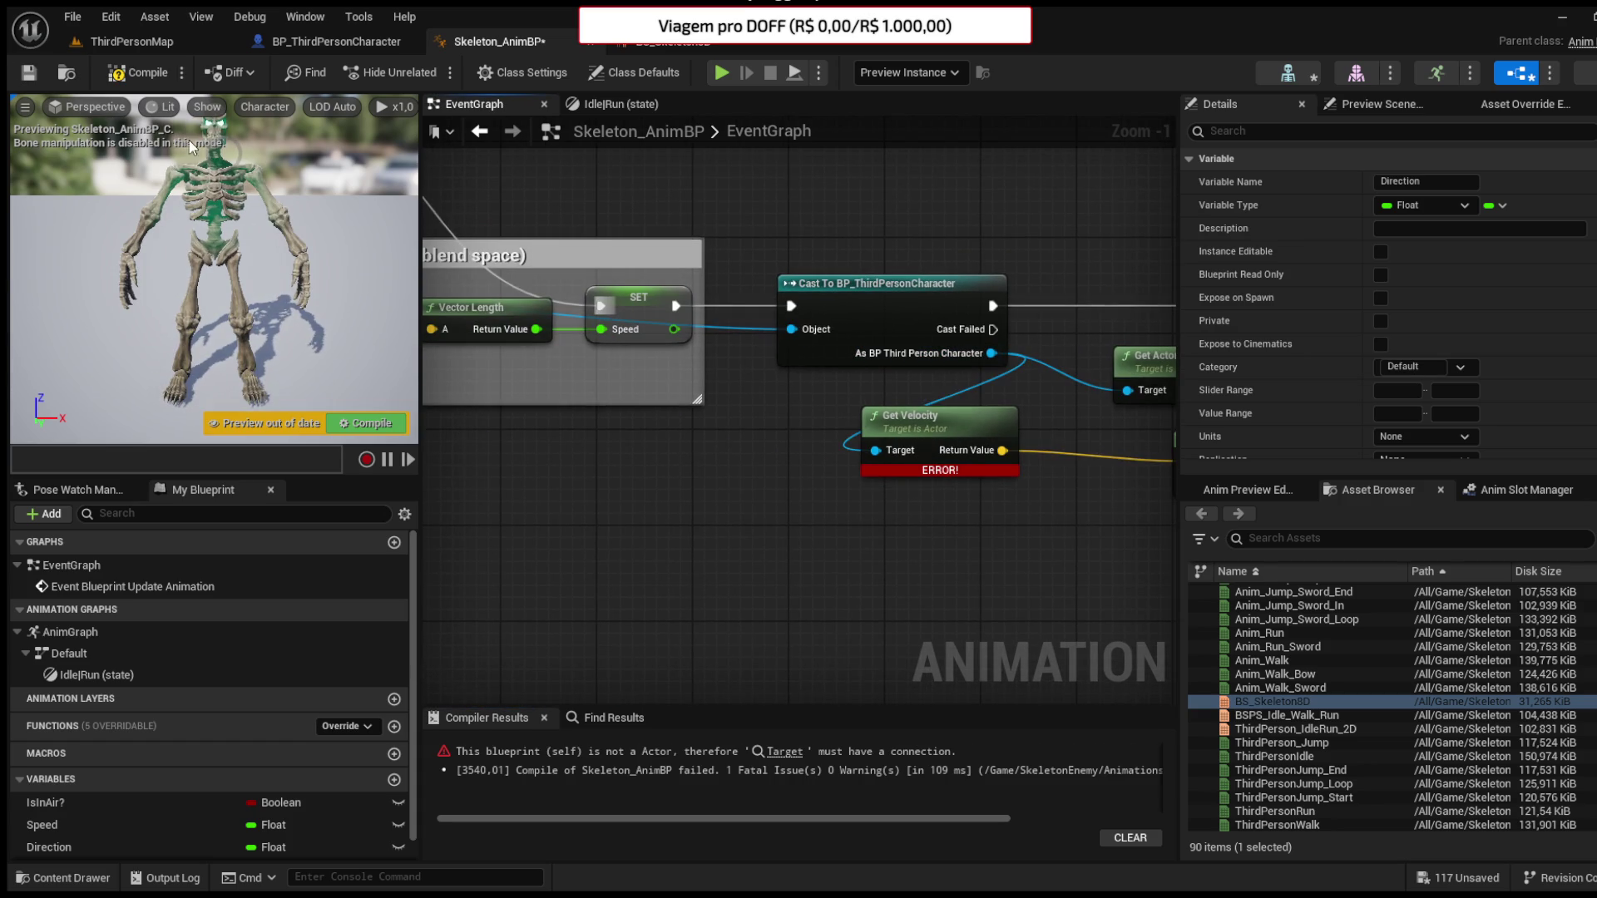
left_click(106, 74)
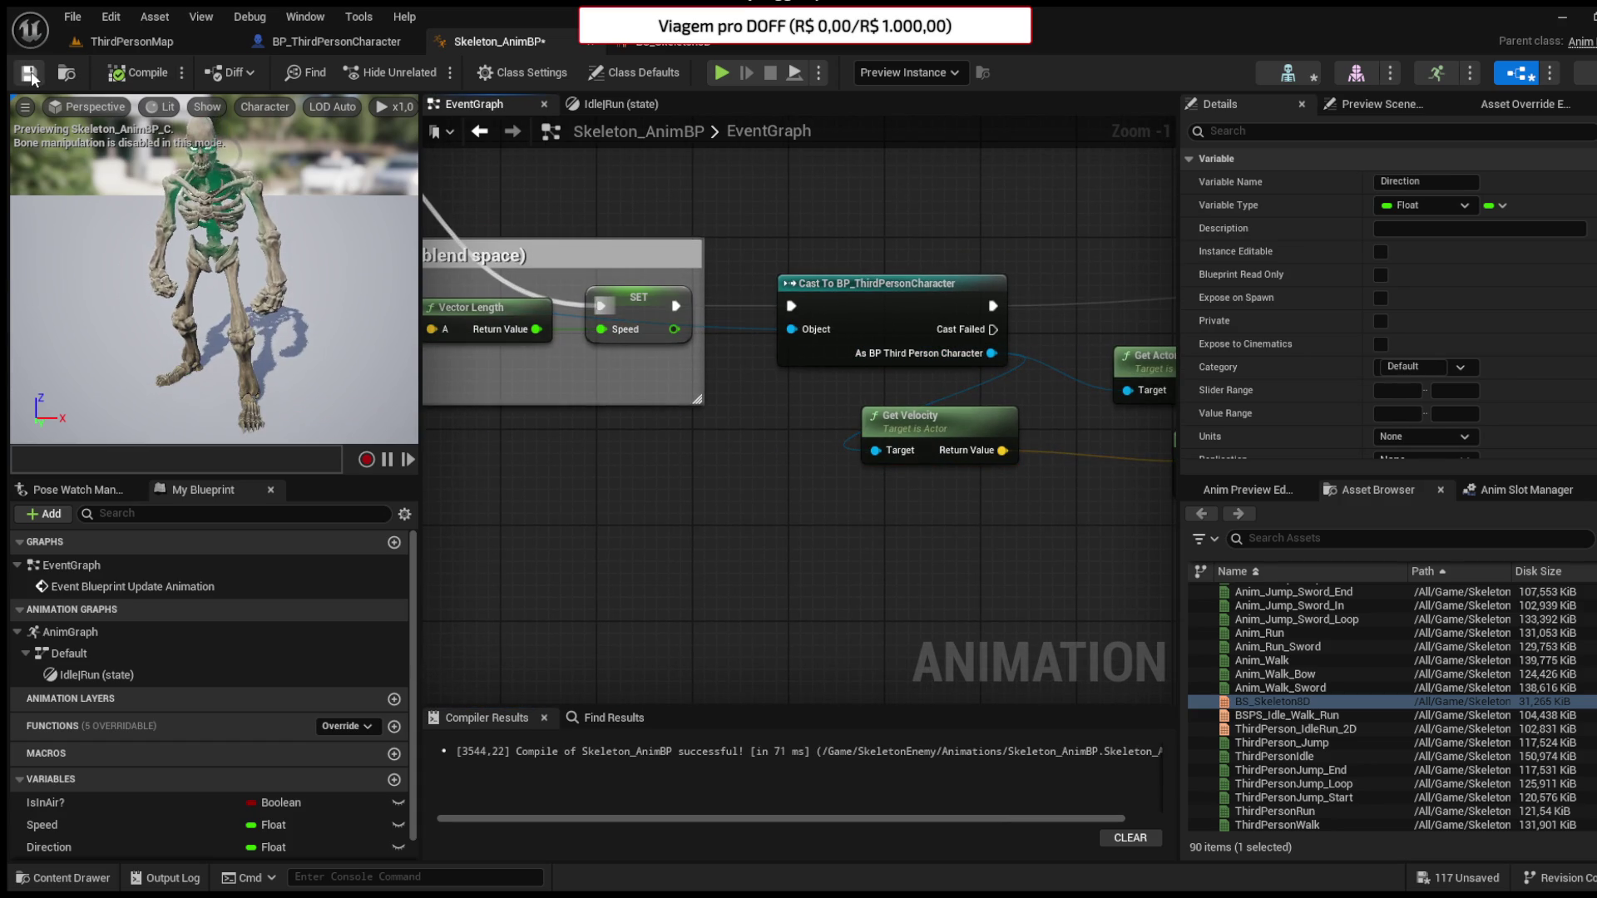
left_click(122, 43)
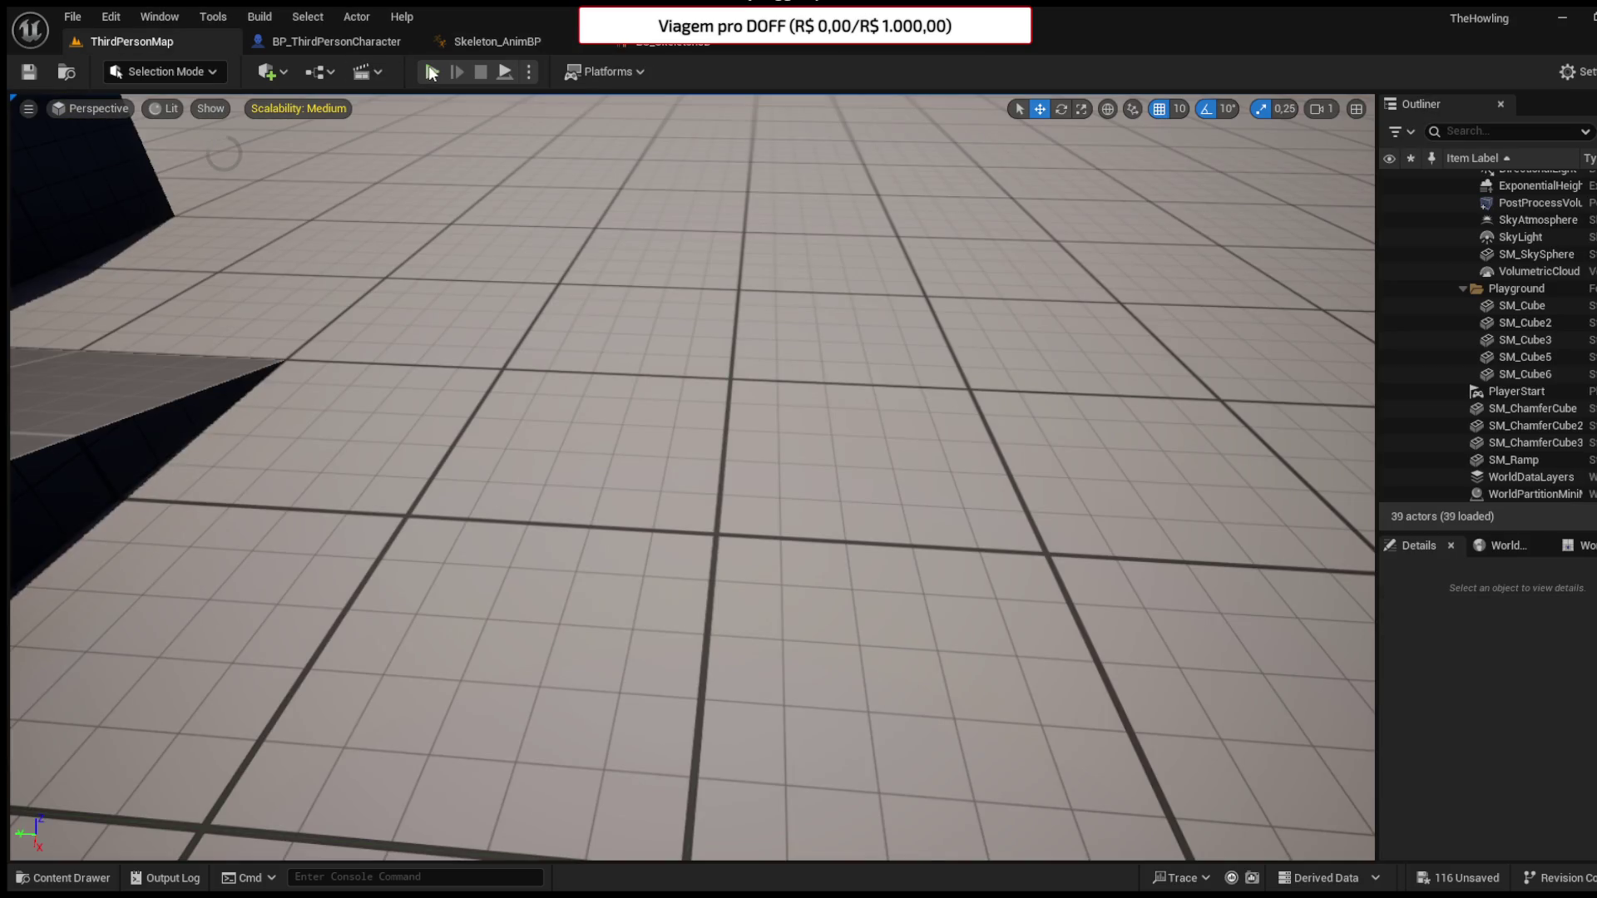
left_click(431, 71)
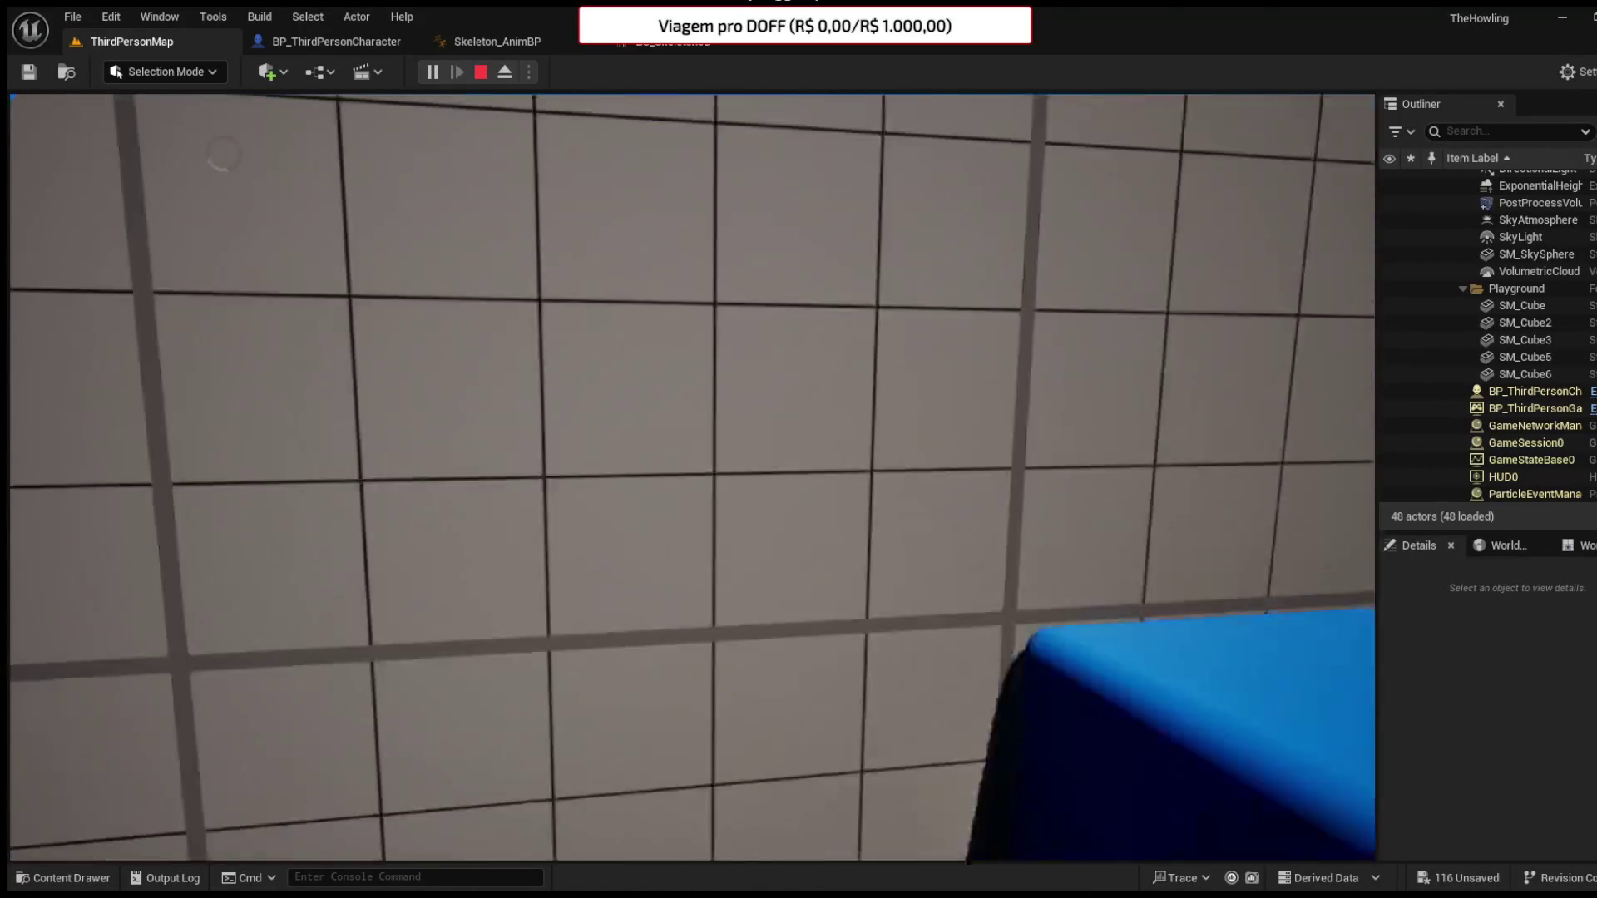
key("Escape")
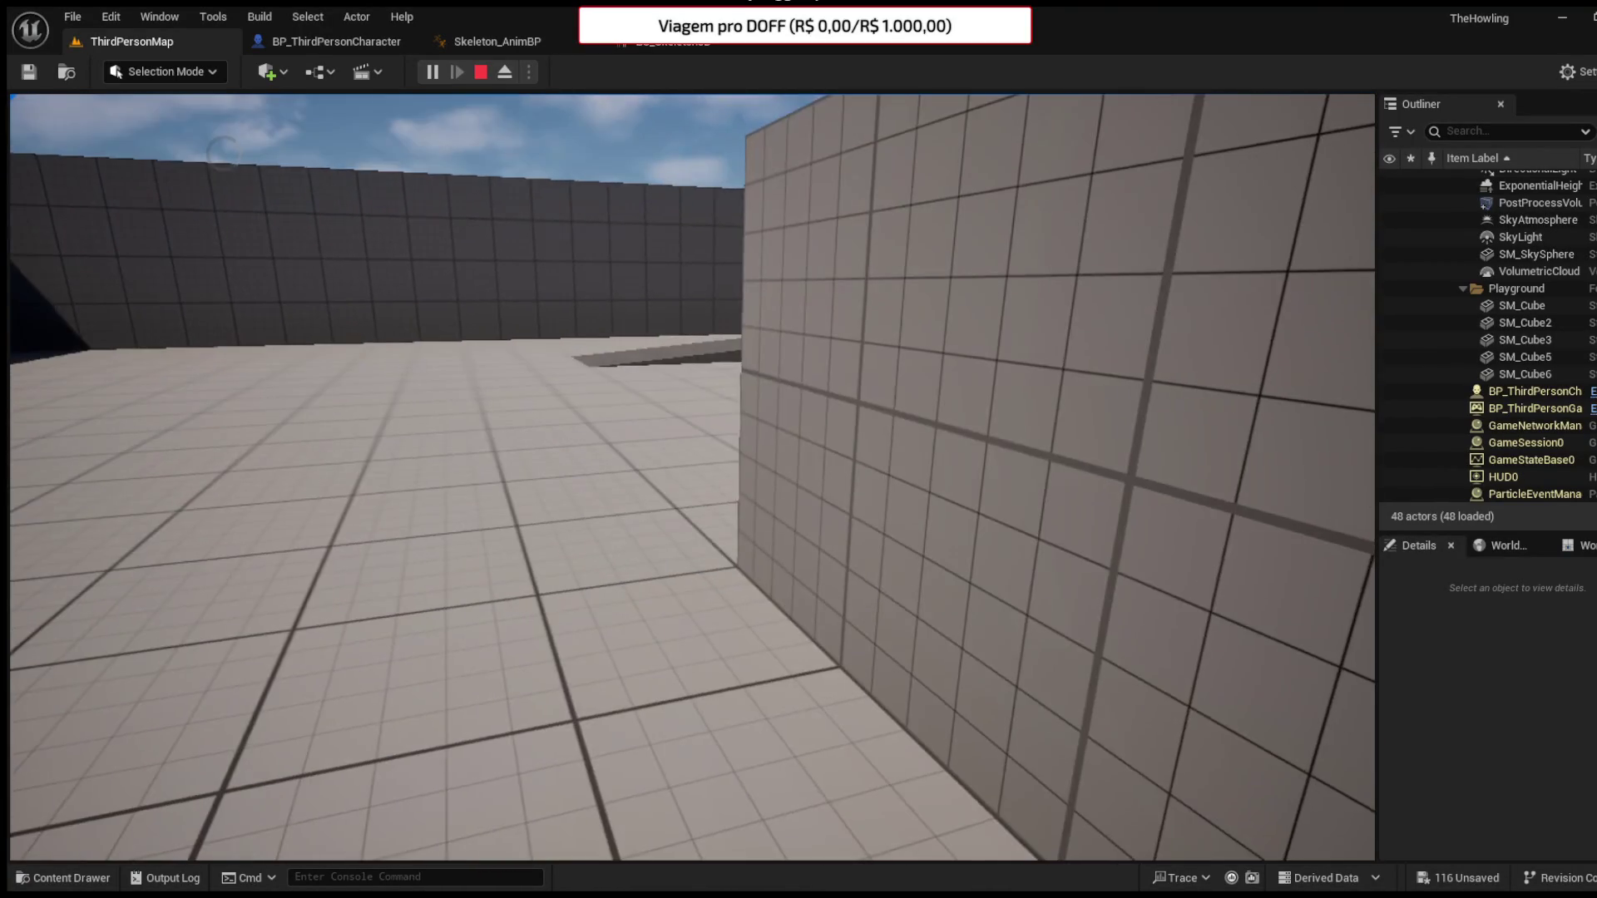
- Close the Skeleton_AnimBP and BS_Skeleton8D editors and view the skeleton mesh in BP_ThirdPersonCharacter
left_click(594, 42)
left_click(569, 44)
left_click(337, 41)
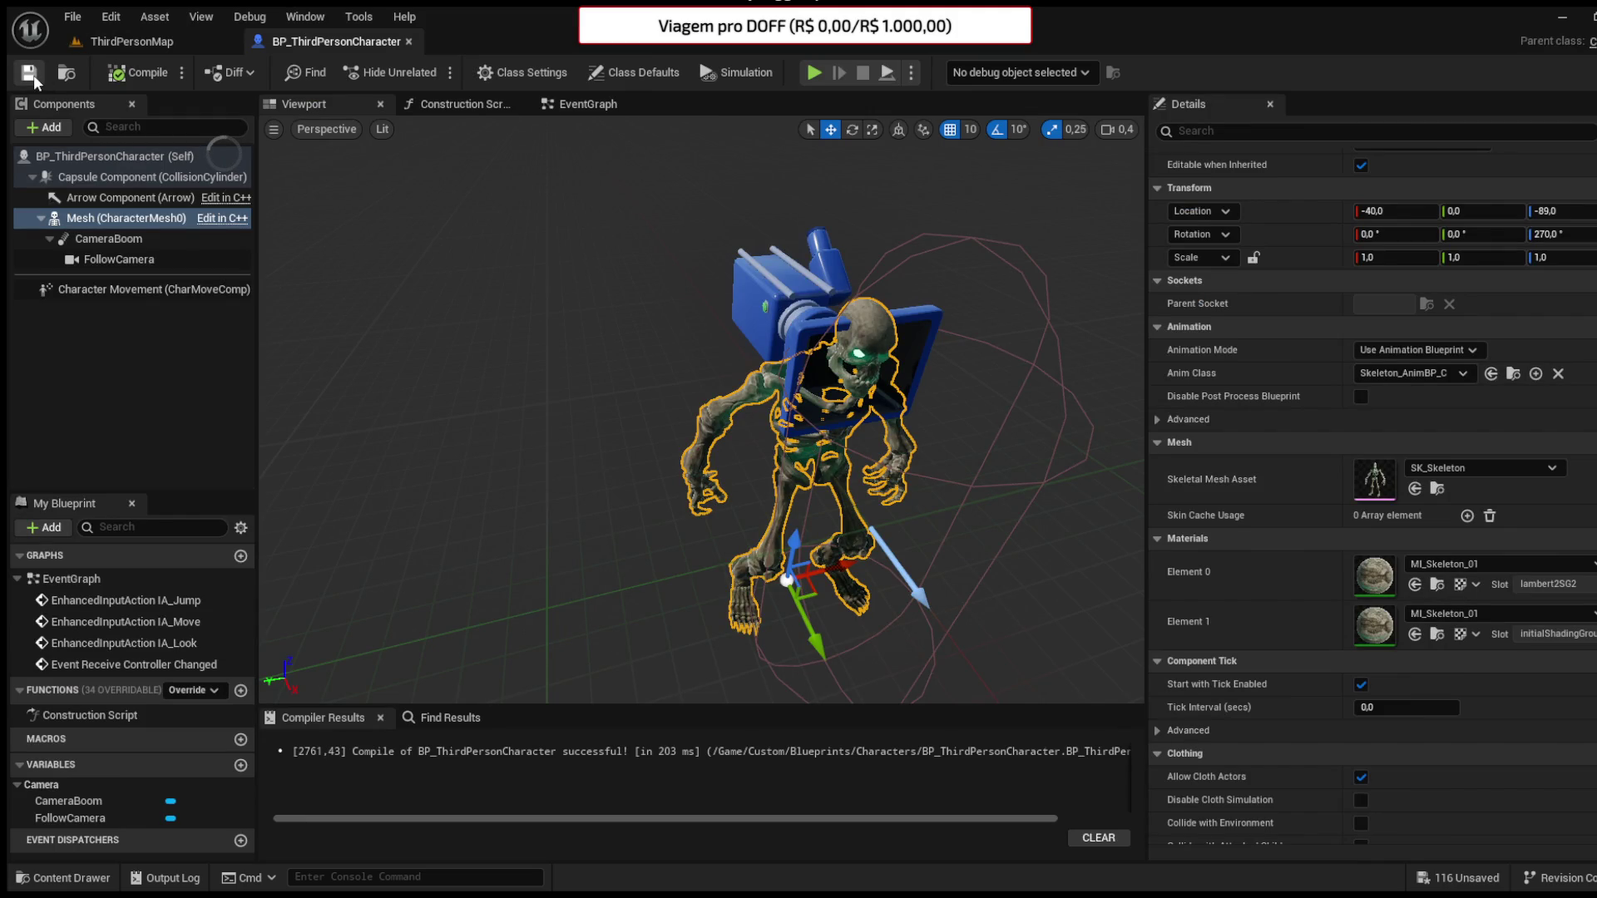
left_click_drag(421, 495, 655, 496)
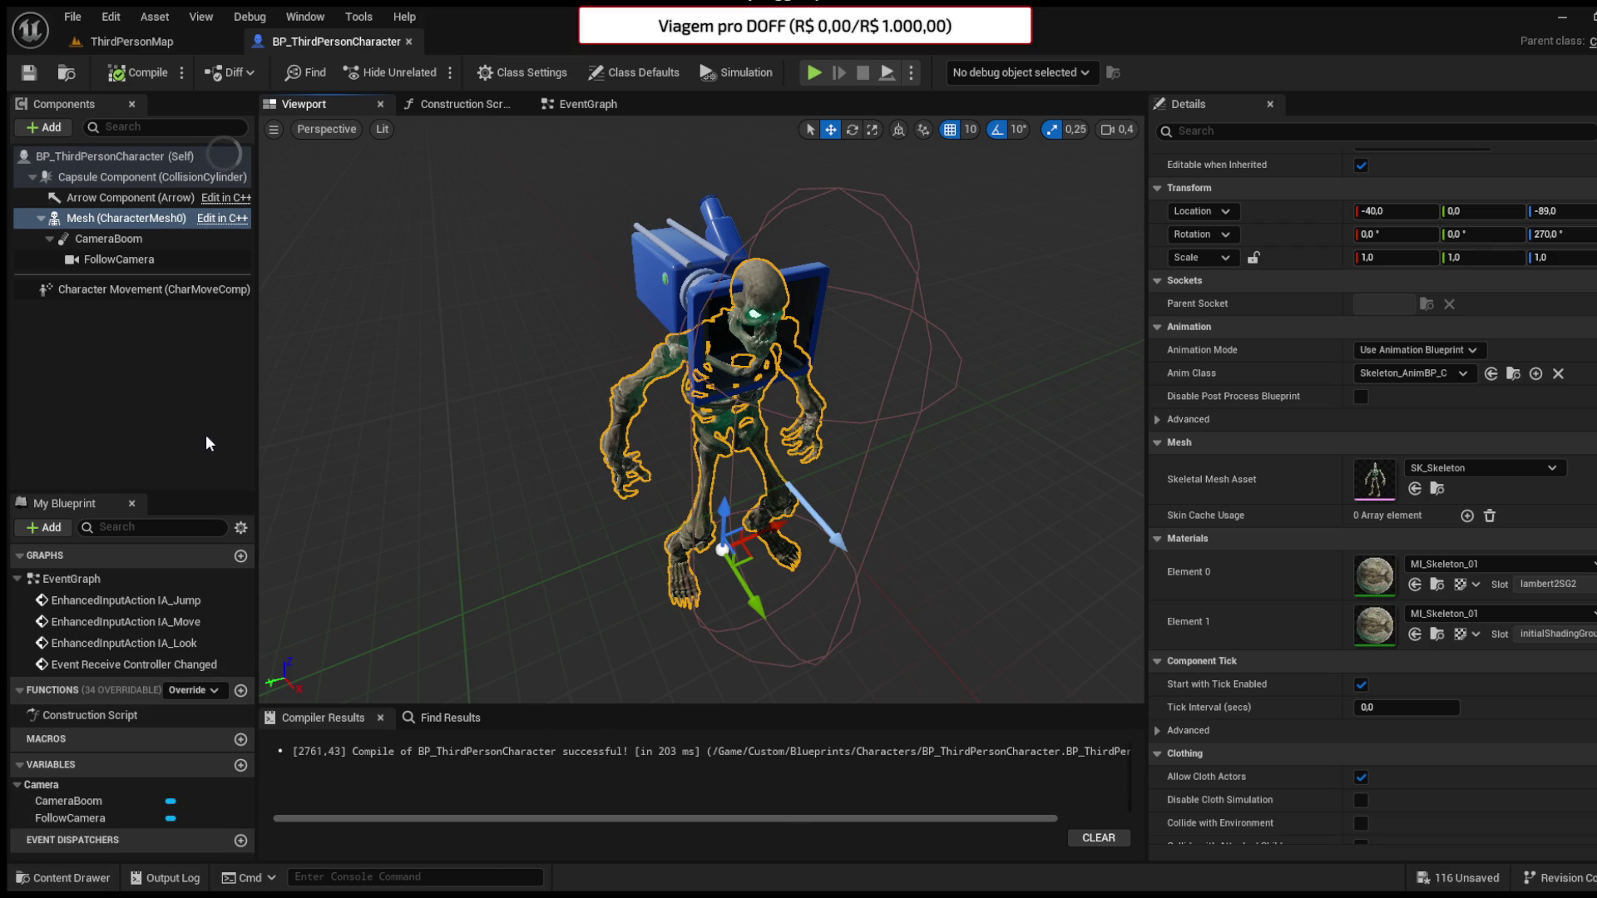
- Open M_Neutral_Run_Loop_B1 from the Content Drawer's Custom > Animations folder in the Animation editor
left_click(107, 880)
left_click(129, 676)
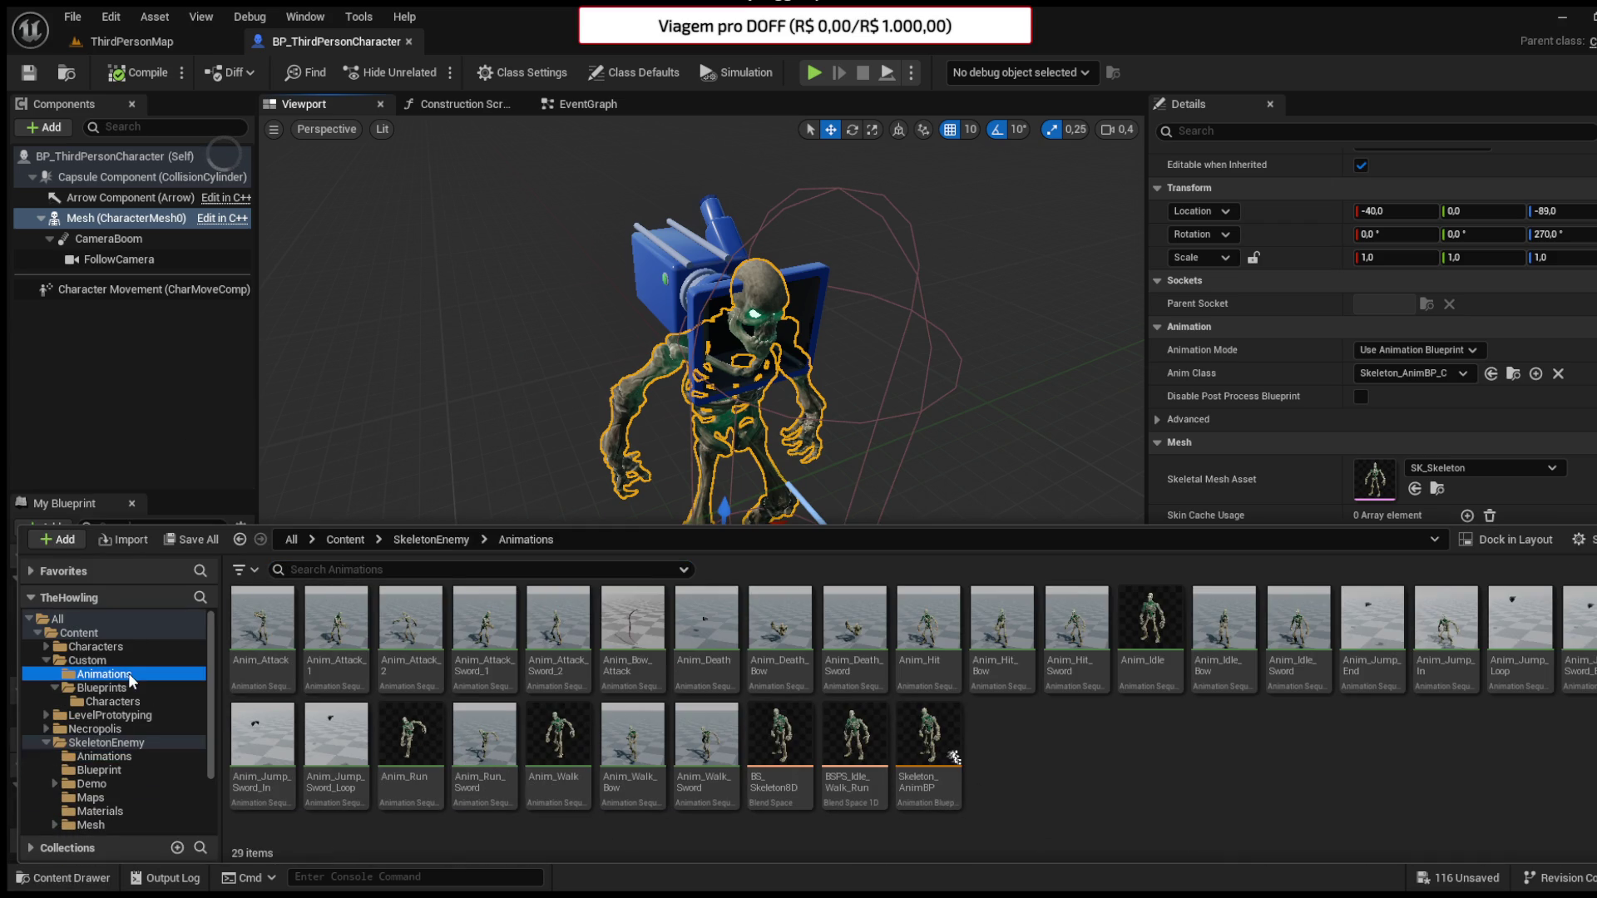
scroll(835, 778, "down", 5)
left_click(814, 775)
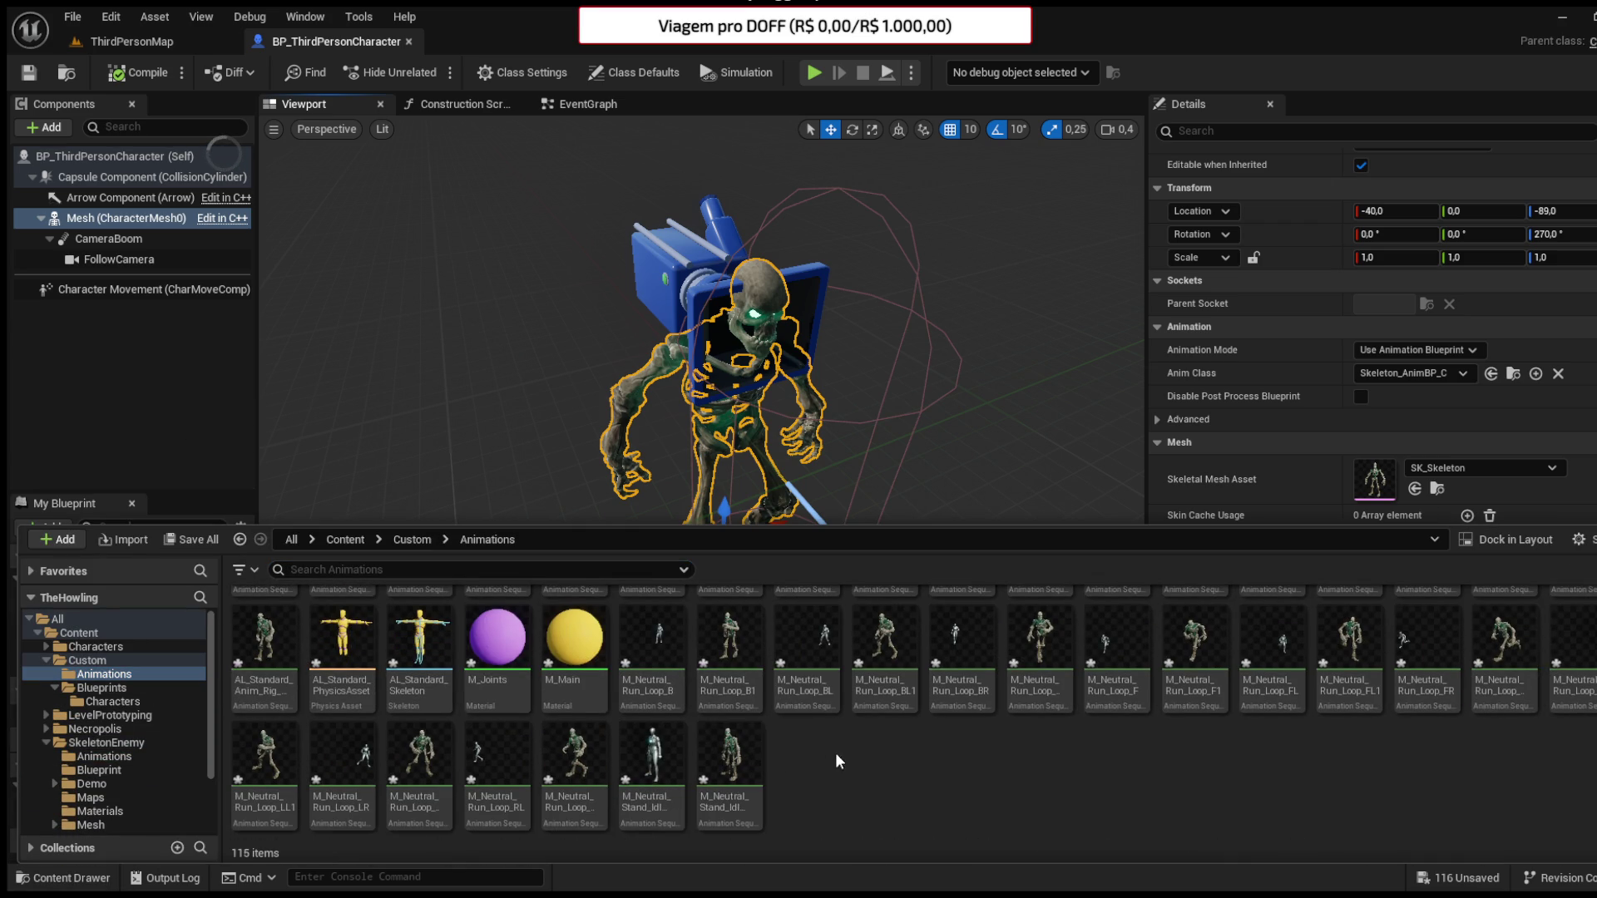
scroll(932, 770, "up", 2)
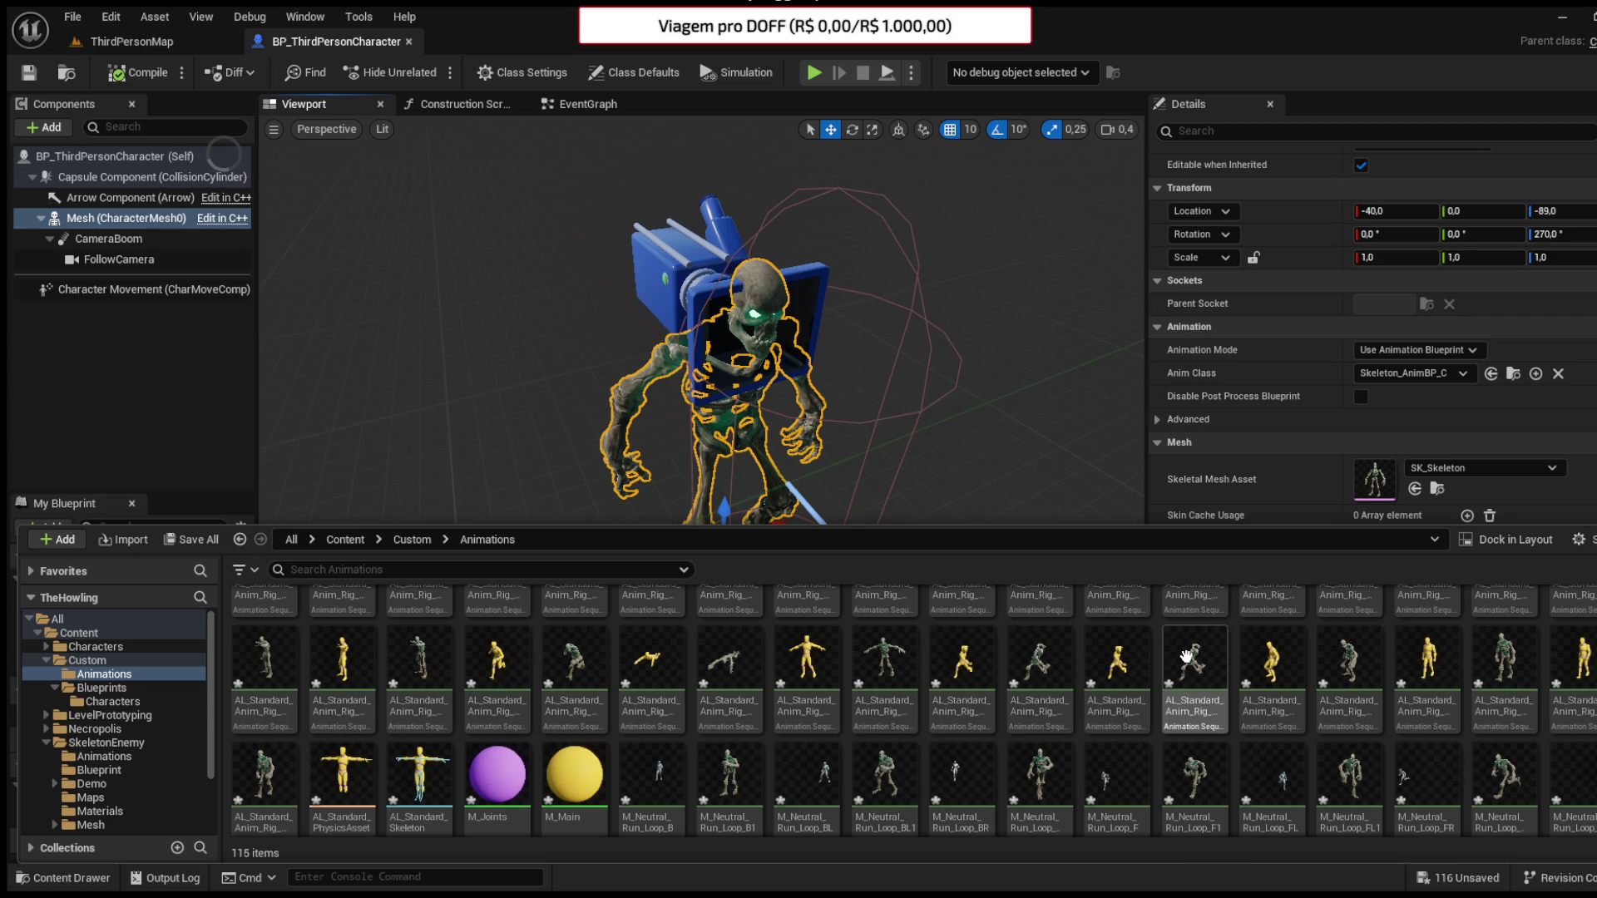
scroll(932, 699, "down", 2)
left_click(735, 643)
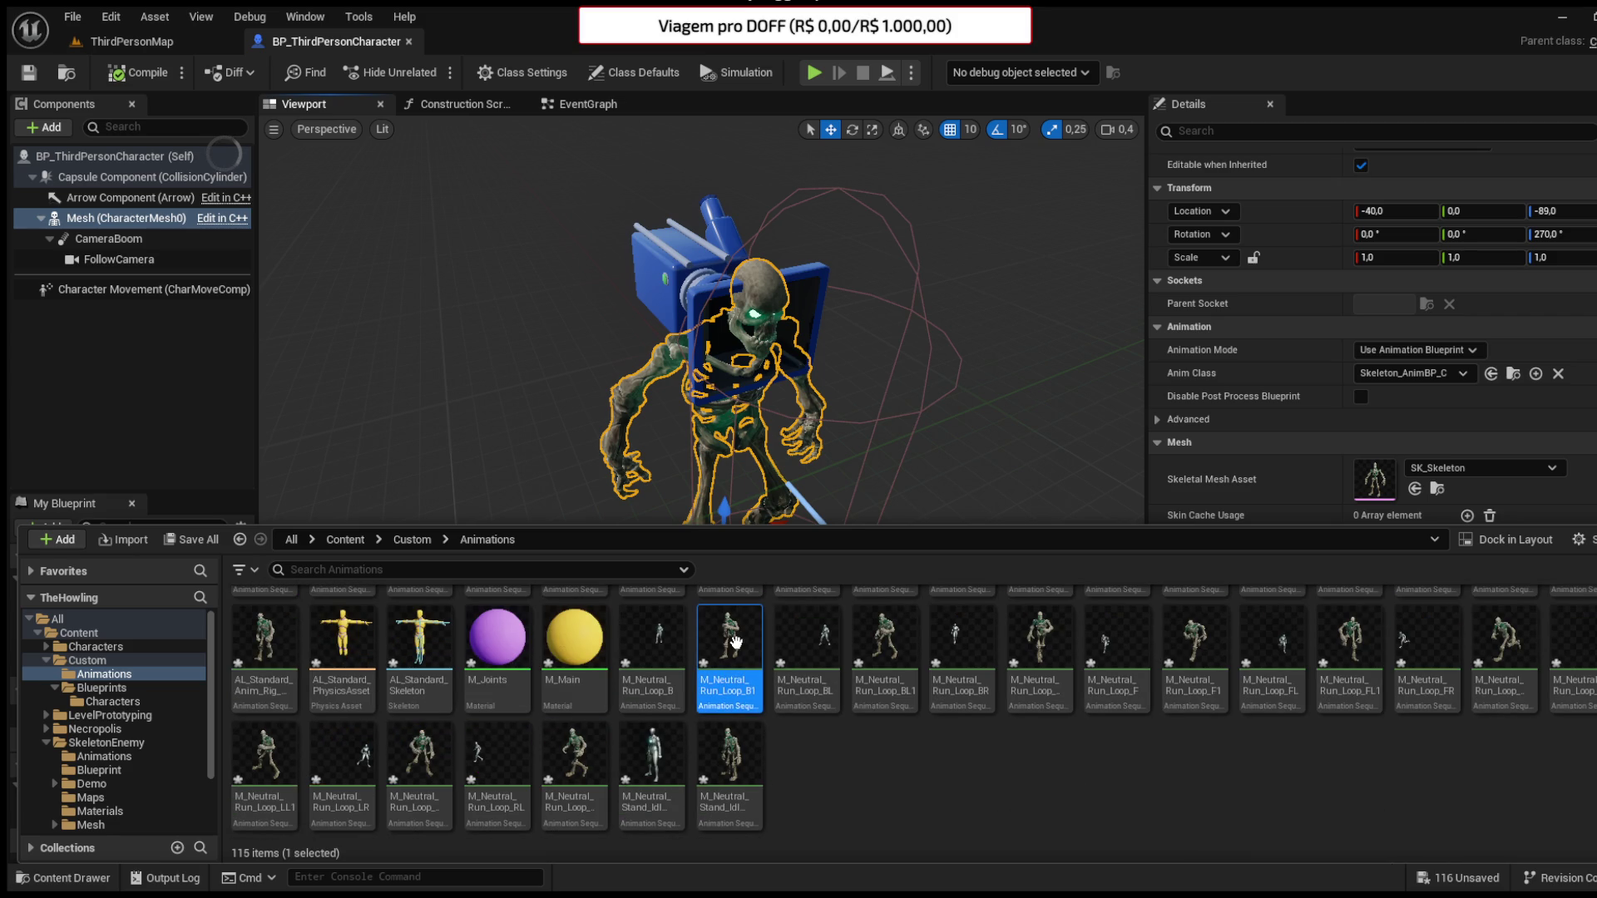
double_click(737, 642)
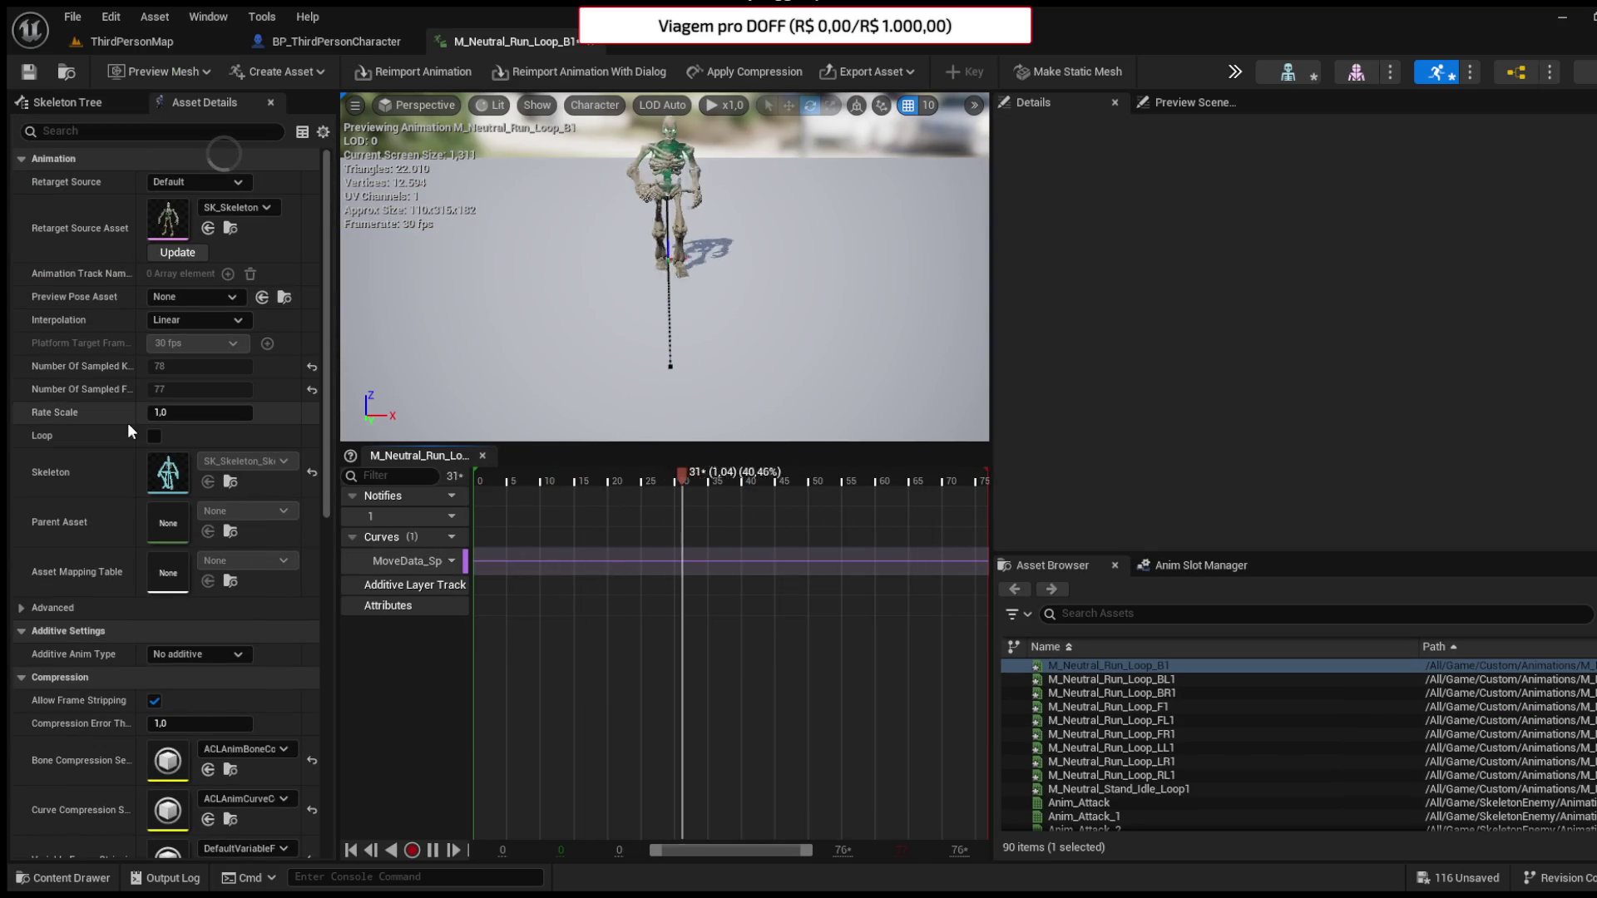
- Filter details by 'root', disable Enable Root Motion, enable Force Root Lock, and close the animation
left_click(123, 131)
type("root")
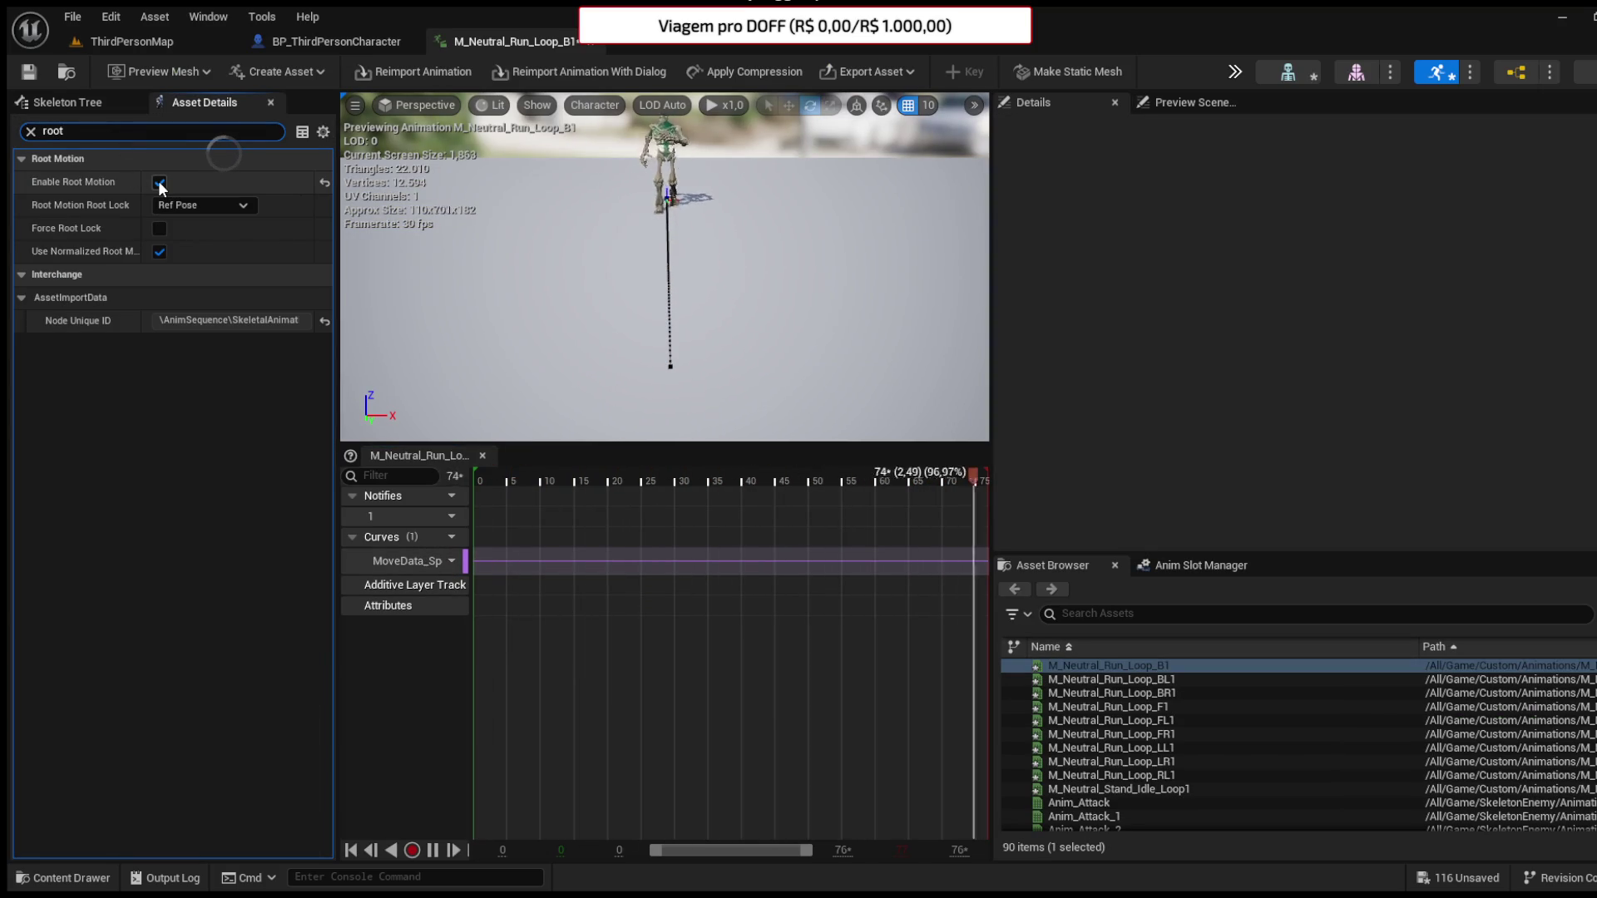
left_click(165, 234)
left_click(164, 184)
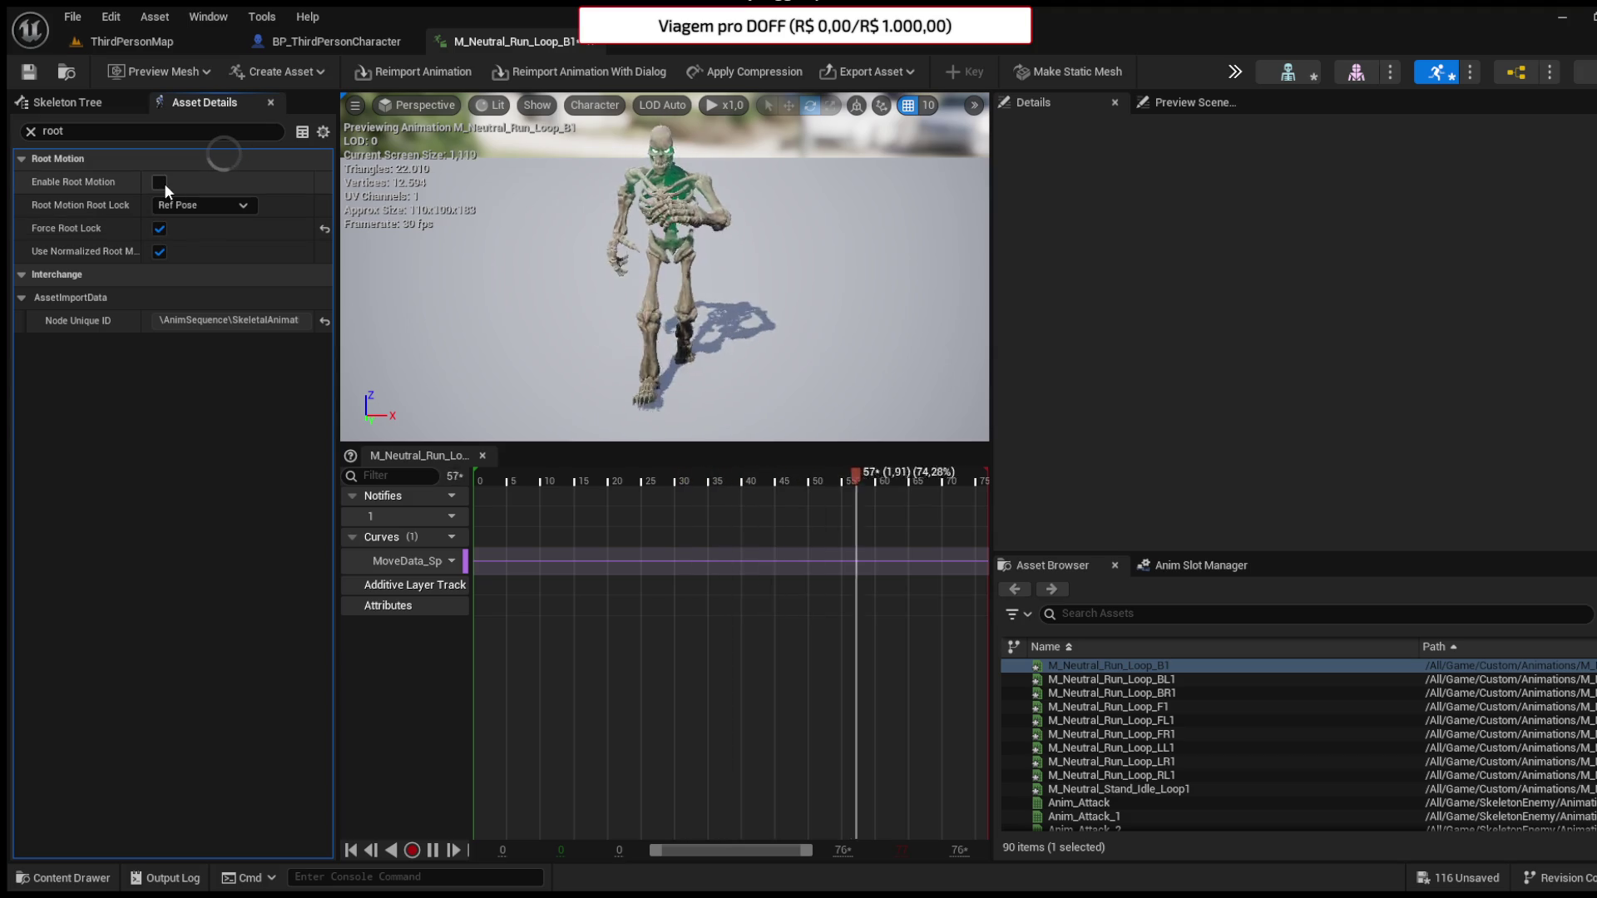
left_click(159, 228)
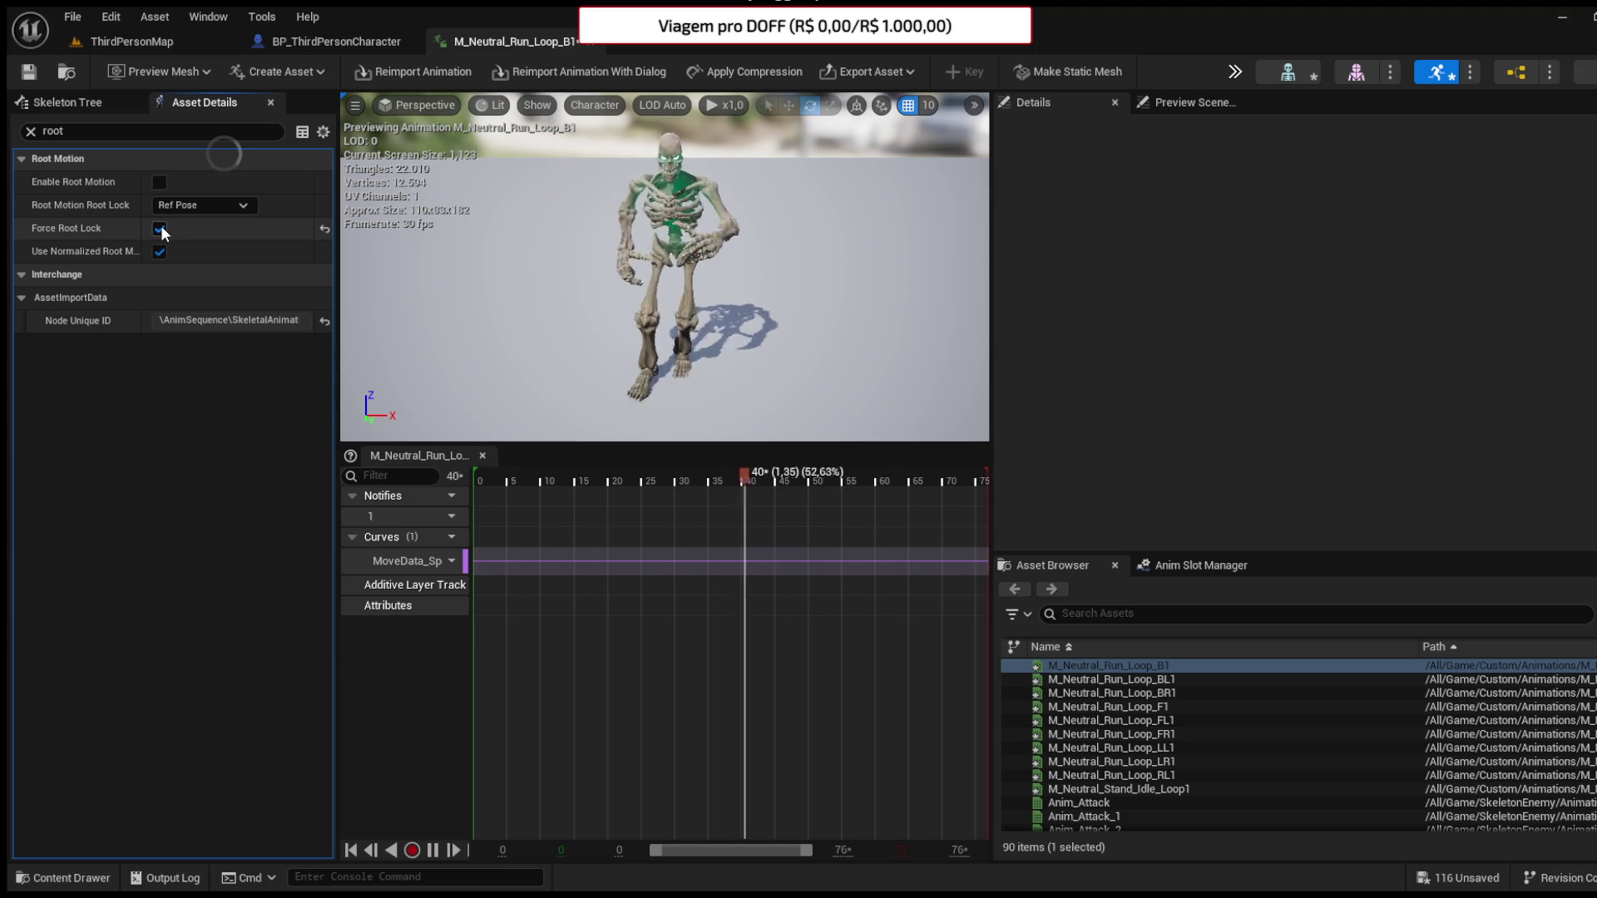
left_click(160, 228)
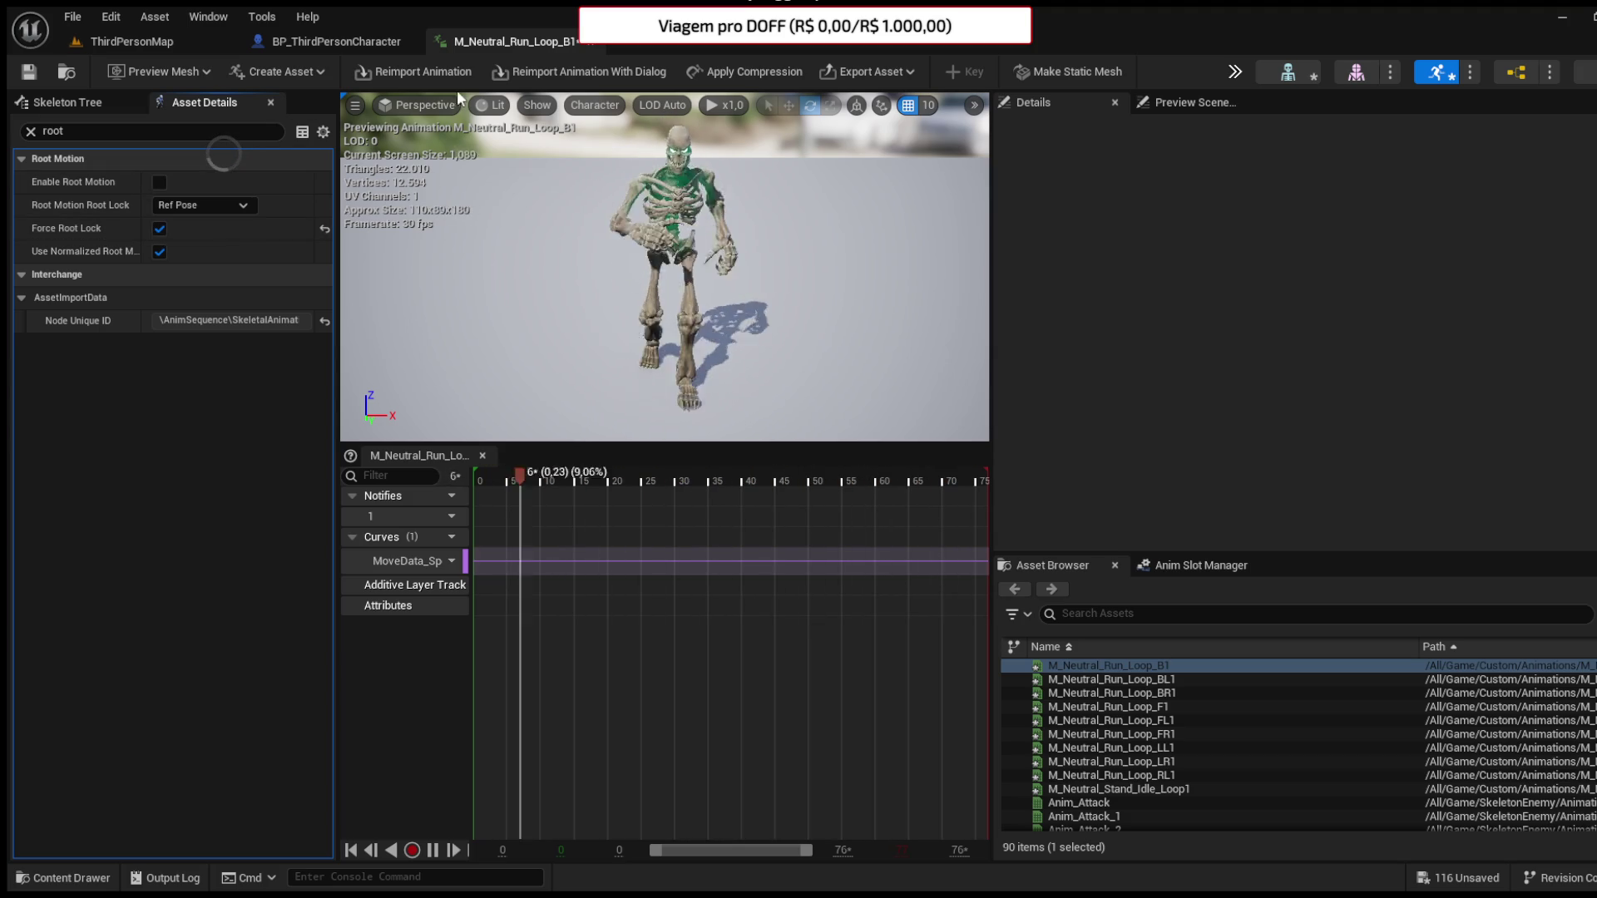
left_click(592, 43)
left_click(62, 878)
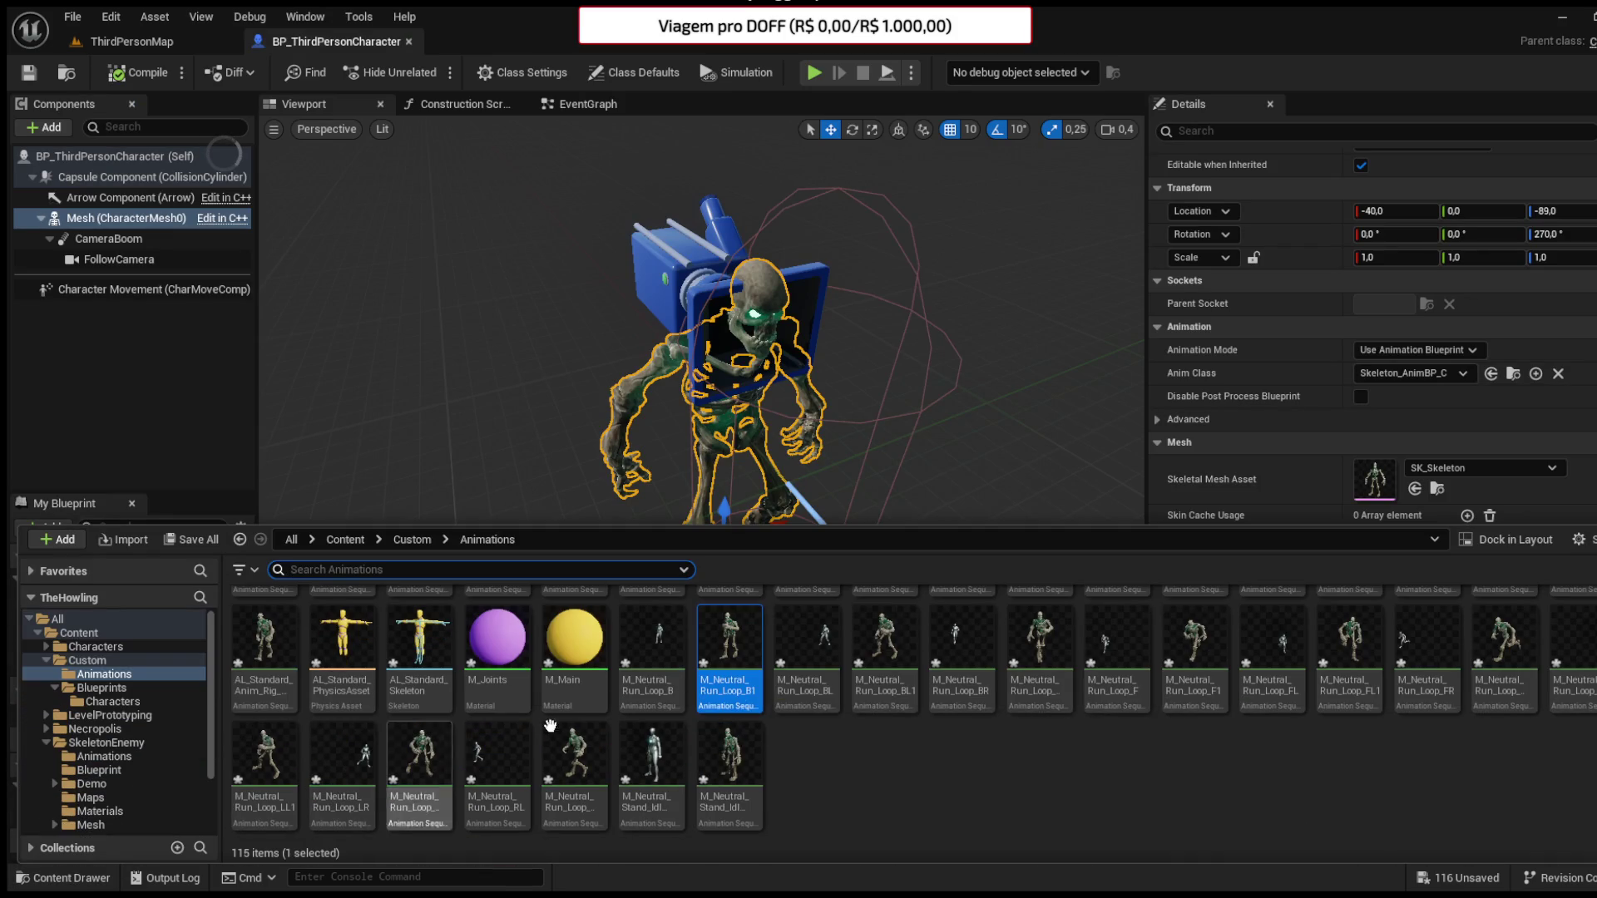
- Select the run loop, standing idle and AL_Standard animations and open them in a bulk property table
left_click(902, 670, "ctrl")
left_click(1036, 665, "ctrl")
left_click(1195, 665, "ctrl")
left_click(1349, 666, "ctrl")
left_click(1476, 670, "ctrl")
left_click(264, 753, "ctrl")
left_click(420, 752, "ctrl")
left_click(574, 753, "ctrl")
left_click(732, 758, "ctrl")
left_click(265, 645, "ctrl")
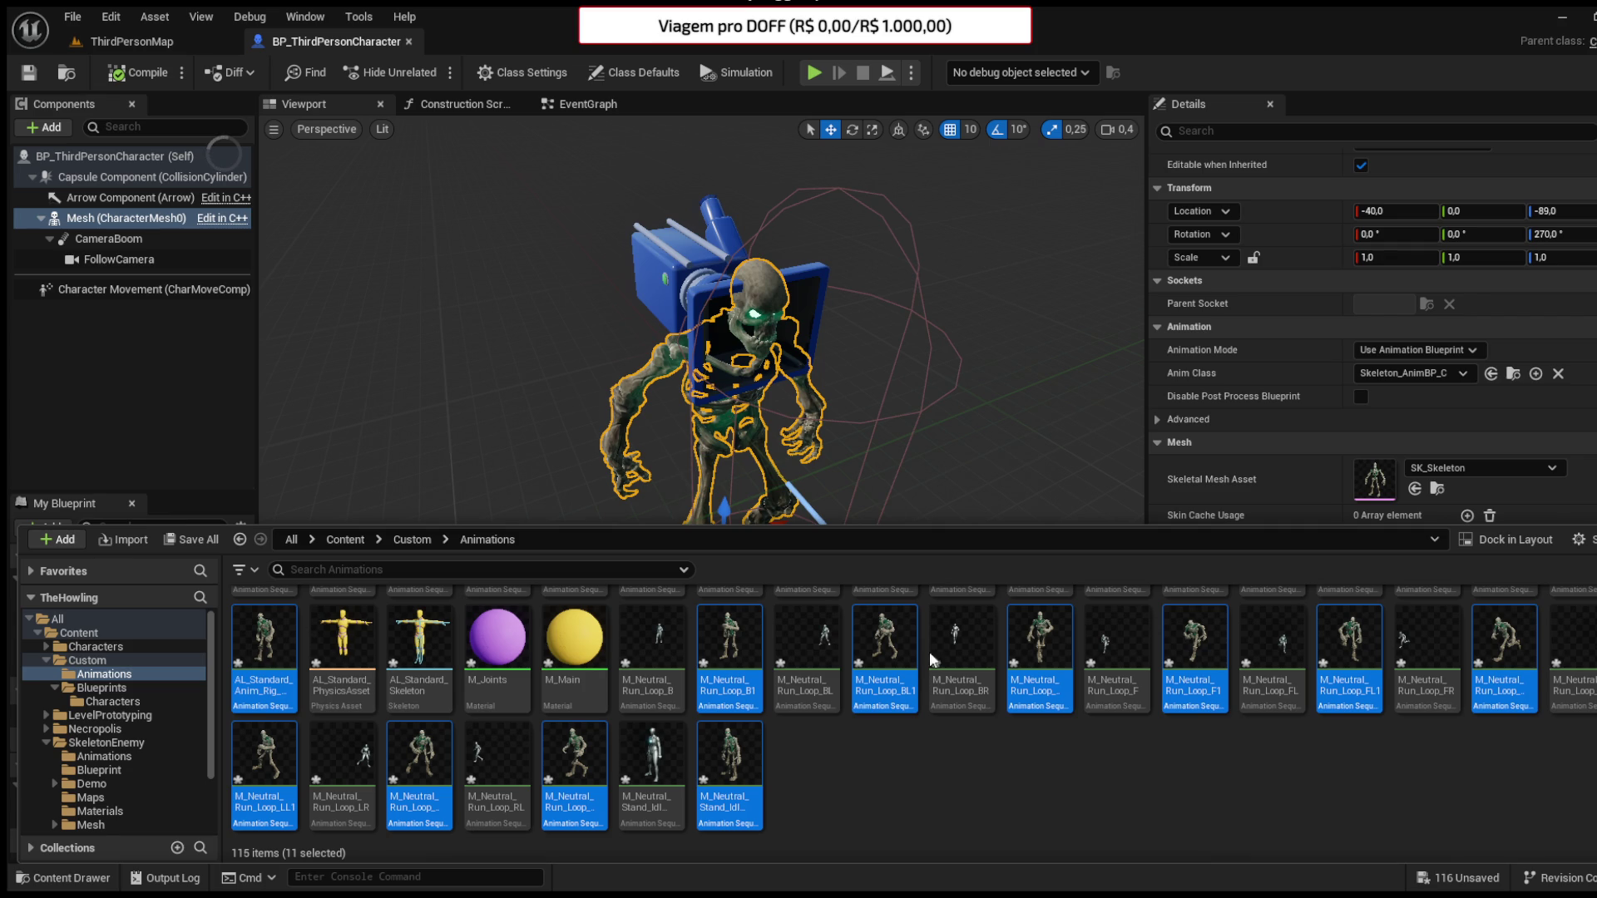
double_click(900, 699)
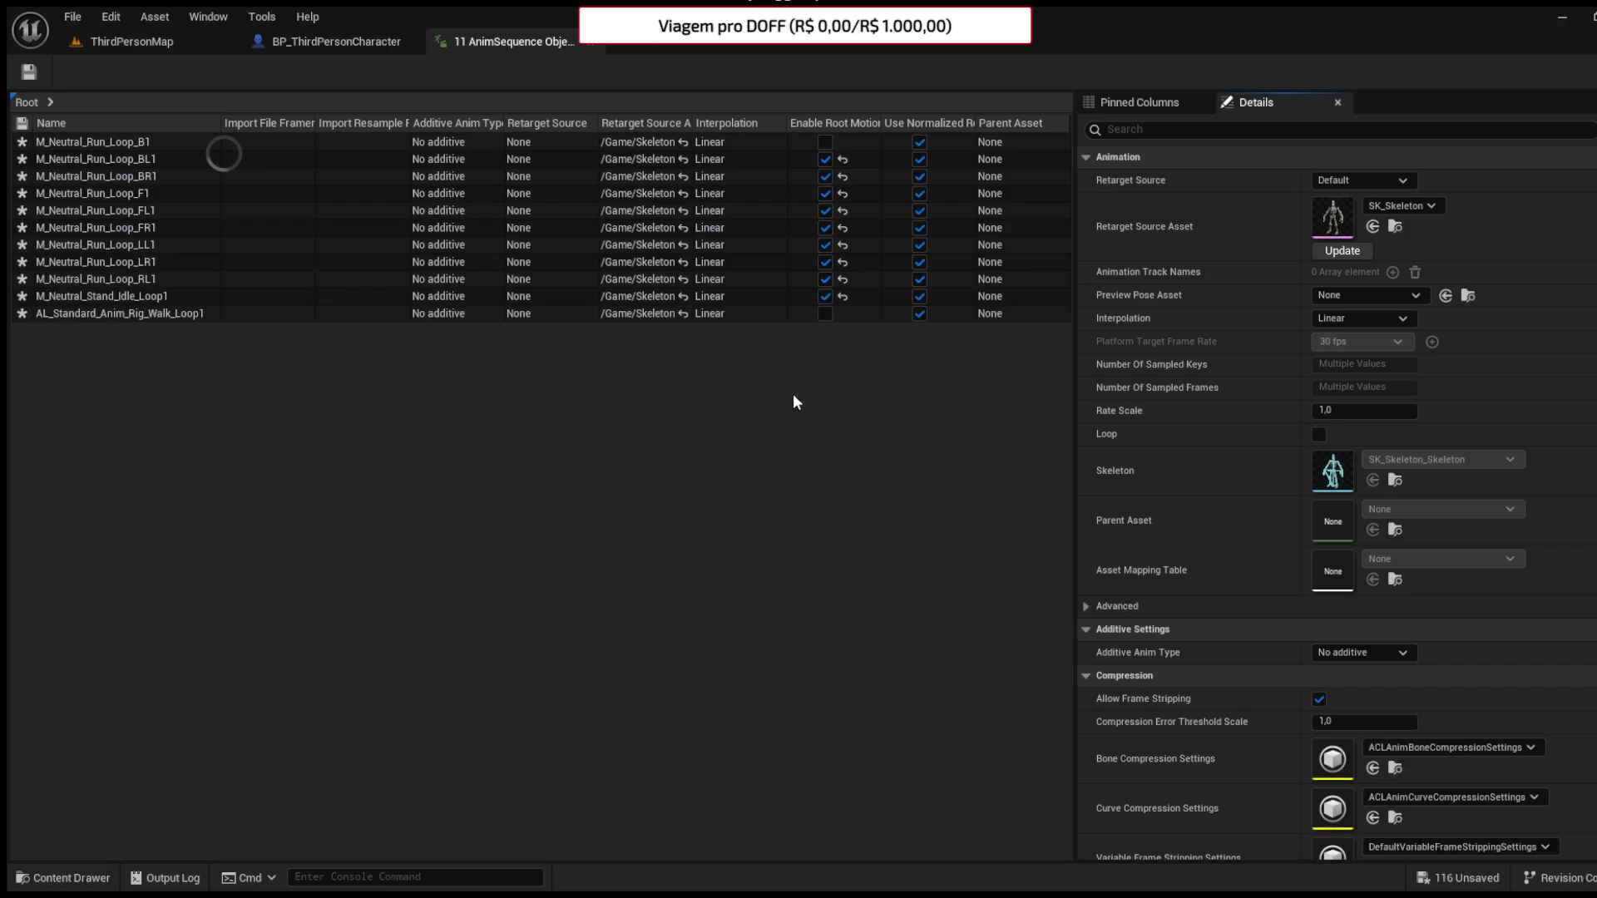
- Untick Enable Root Motion in every row, close the table, and return to ThirdPersonMap
left_click(825, 296)
left_click(826, 278)
left_click(825, 262)
left_click(825, 245)
left_click(825, 227)
left_click(825, 211)
left_click(826, 193)
left_click(826, 176)
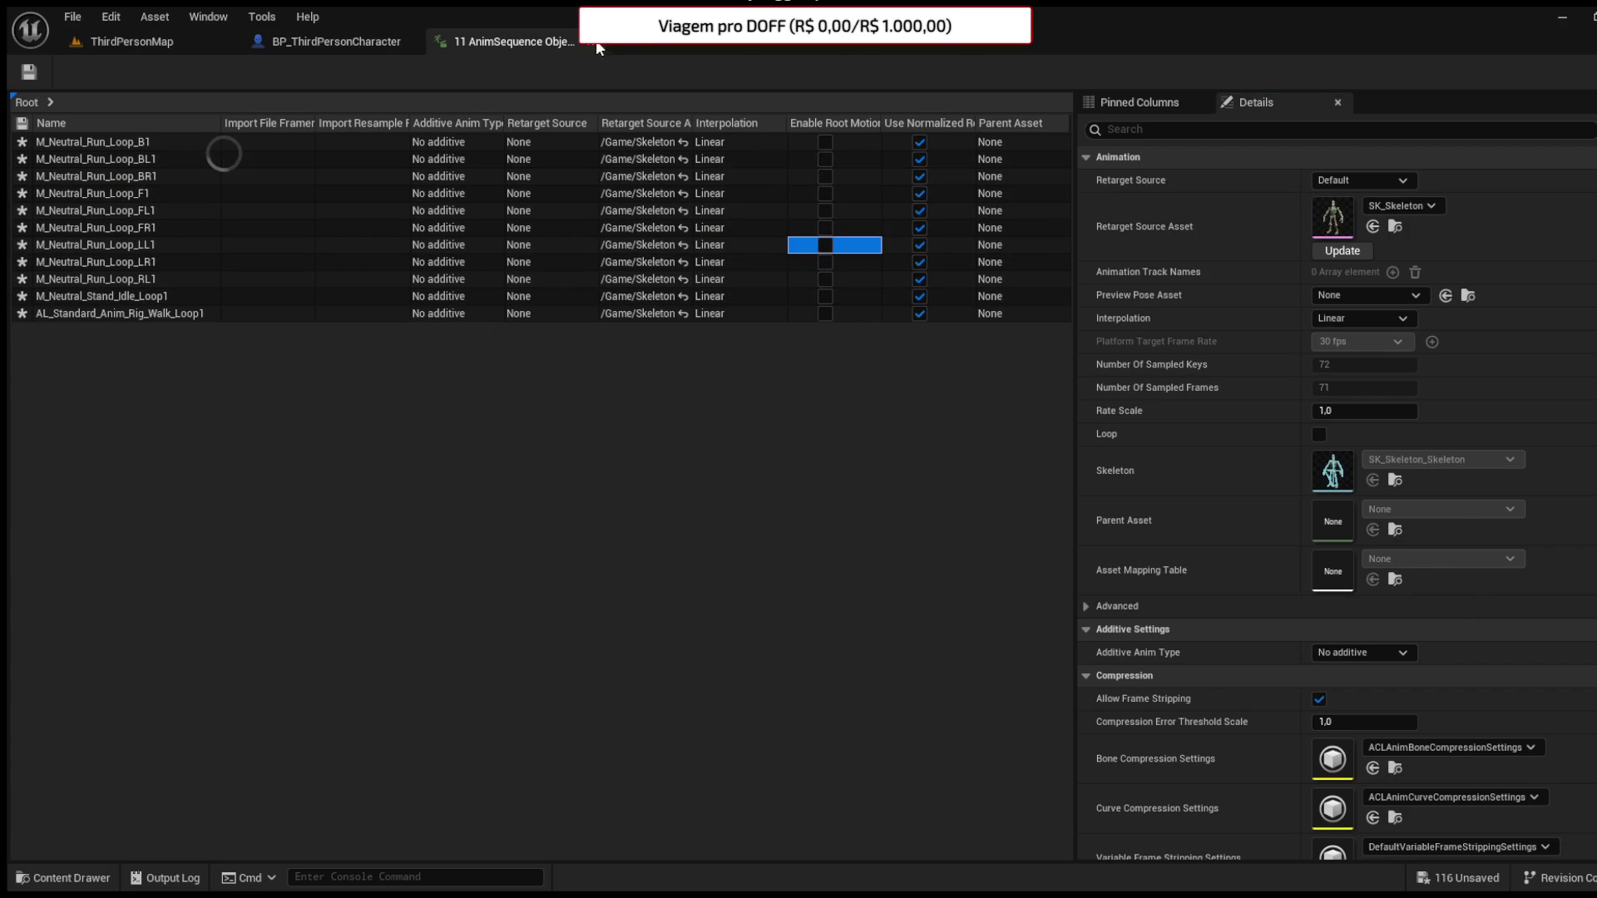
left_click(596, 42)
left_click(121, 43)
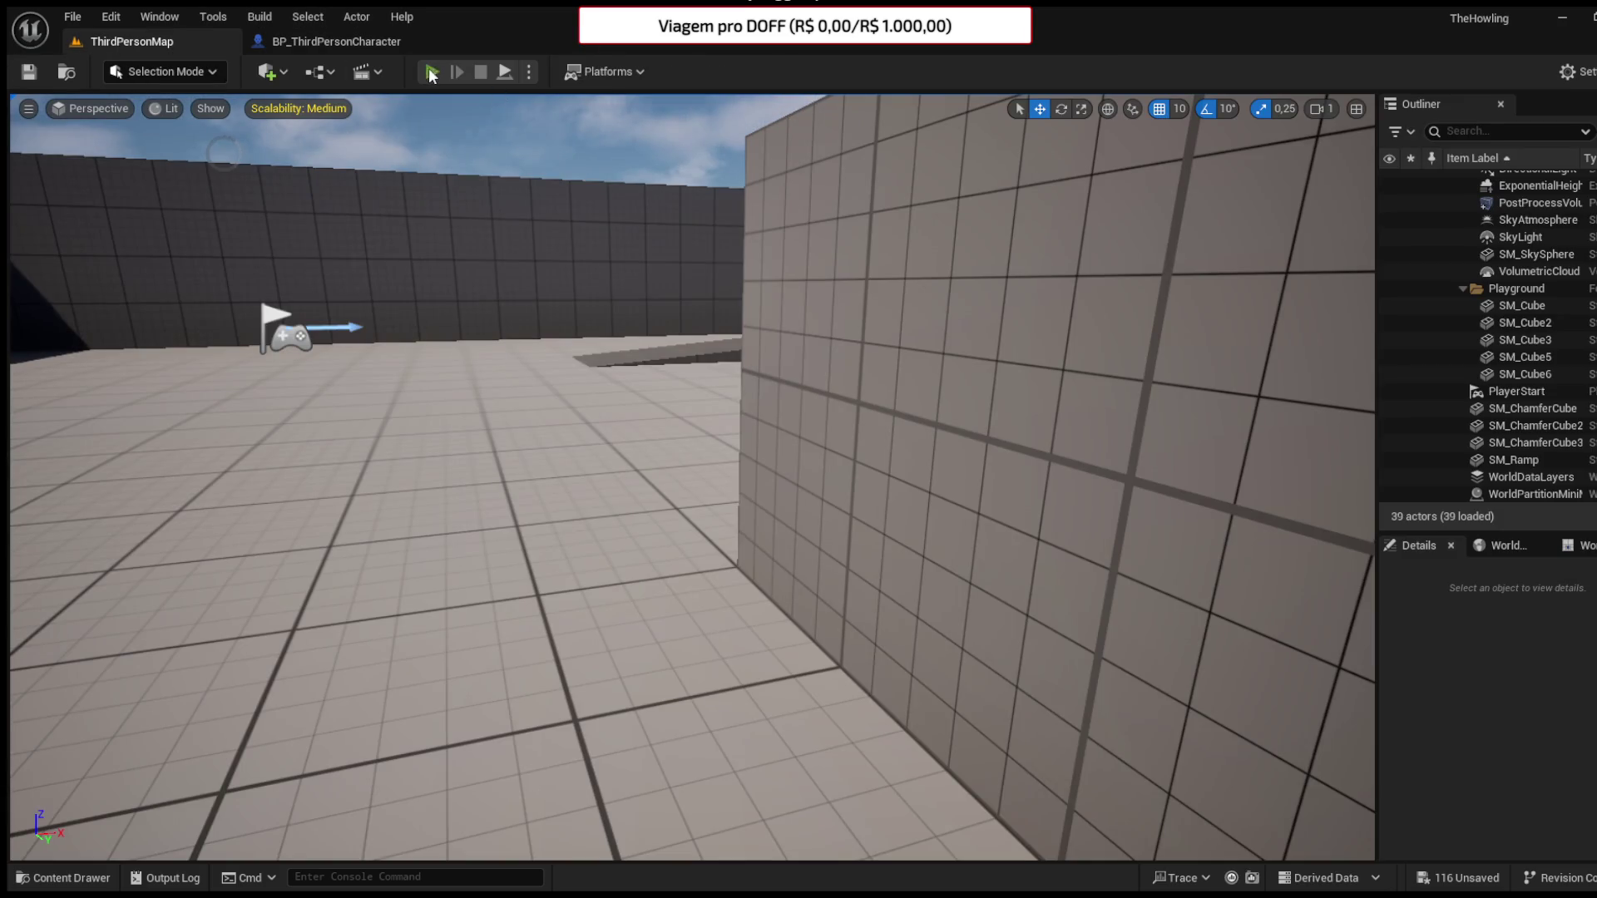
- Play-test the level, moving the skeleton character with S and W, then stop with Escape
left_click(431, 75)
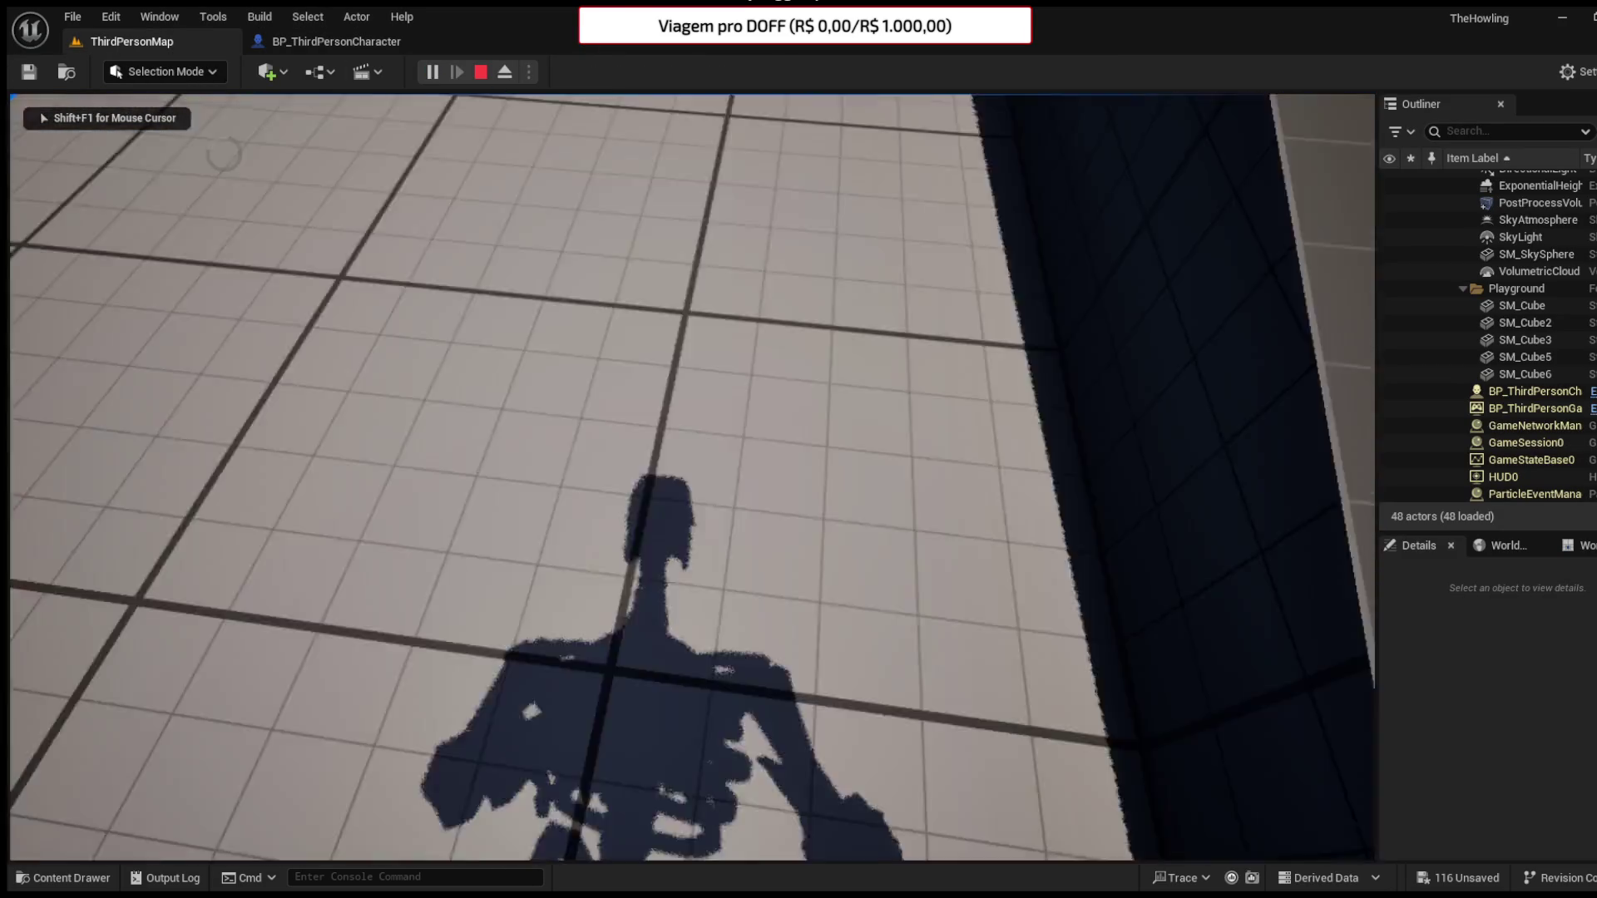
key("s")
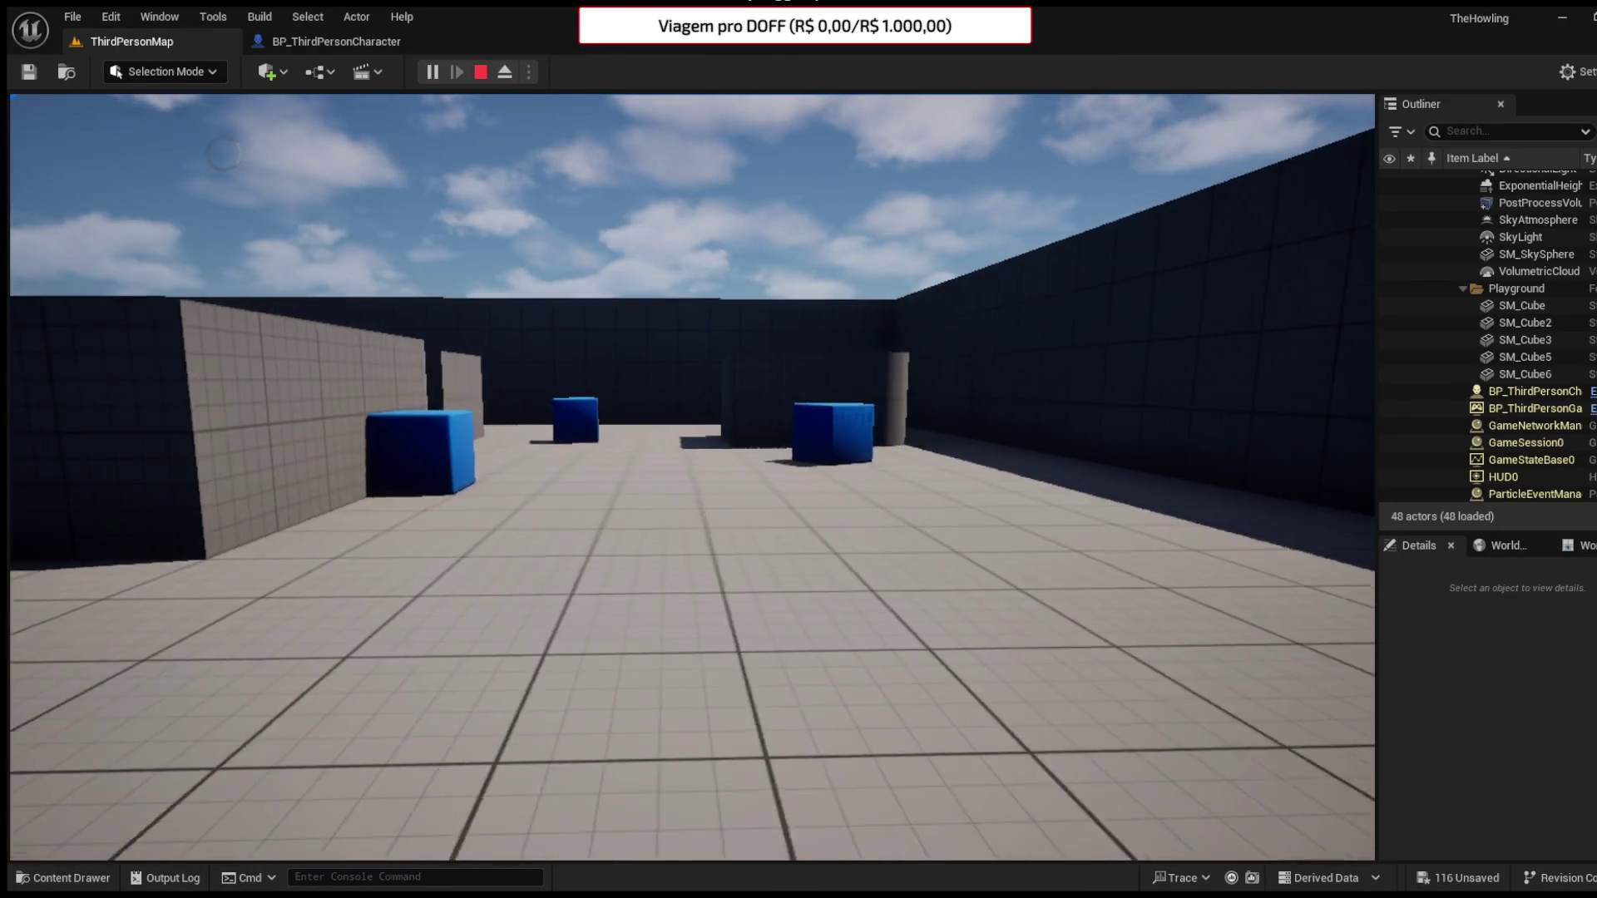
key("w")
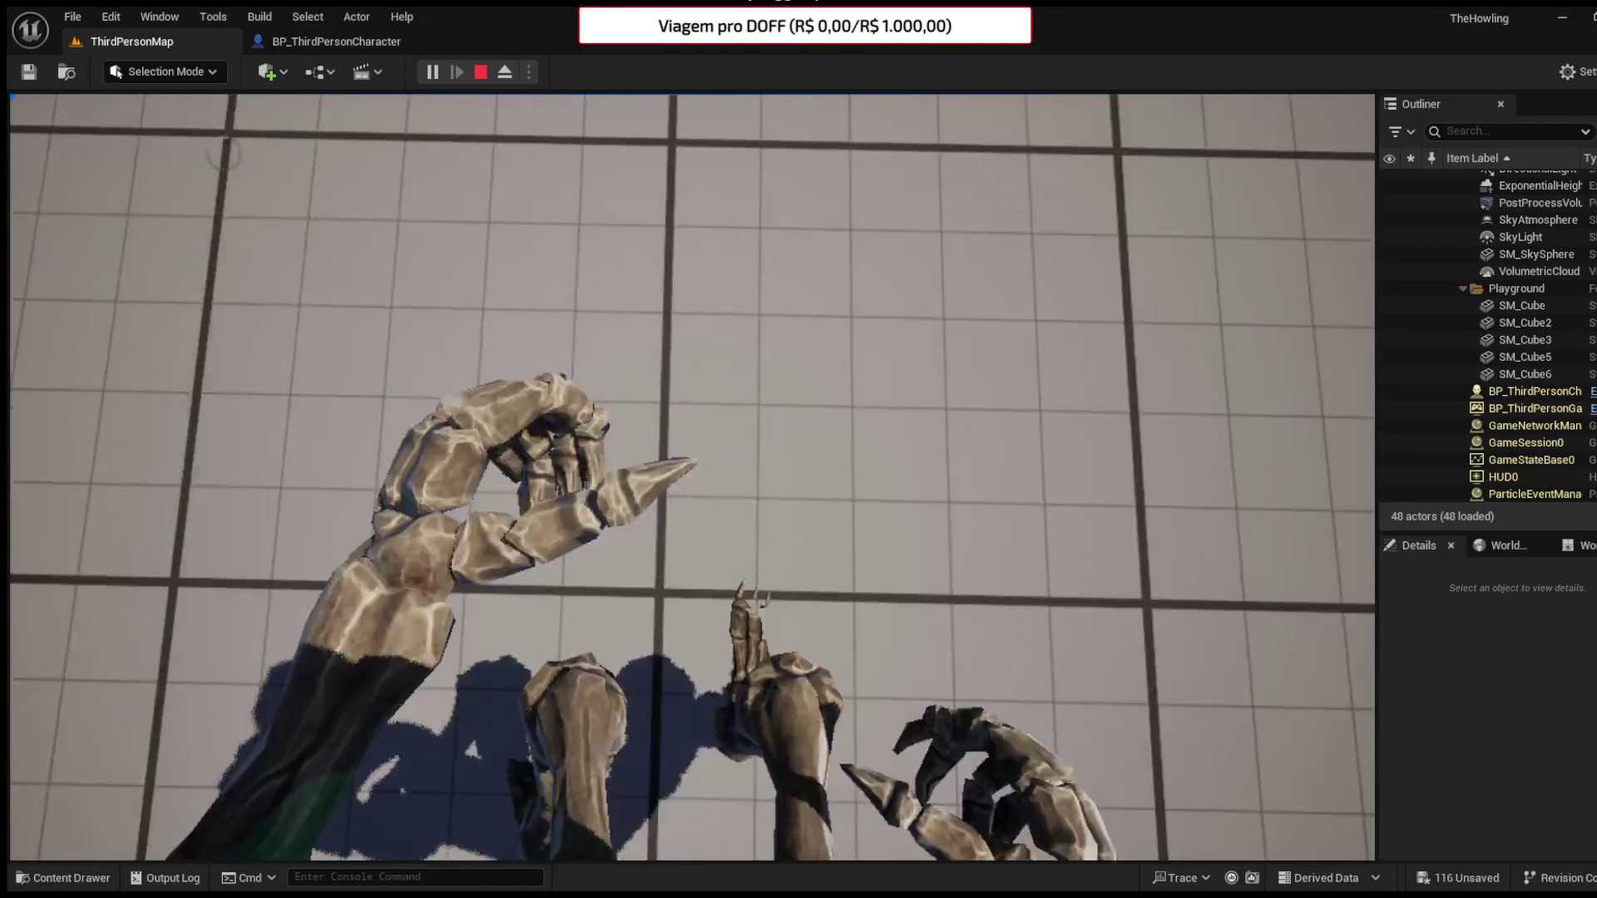
key("Escape")
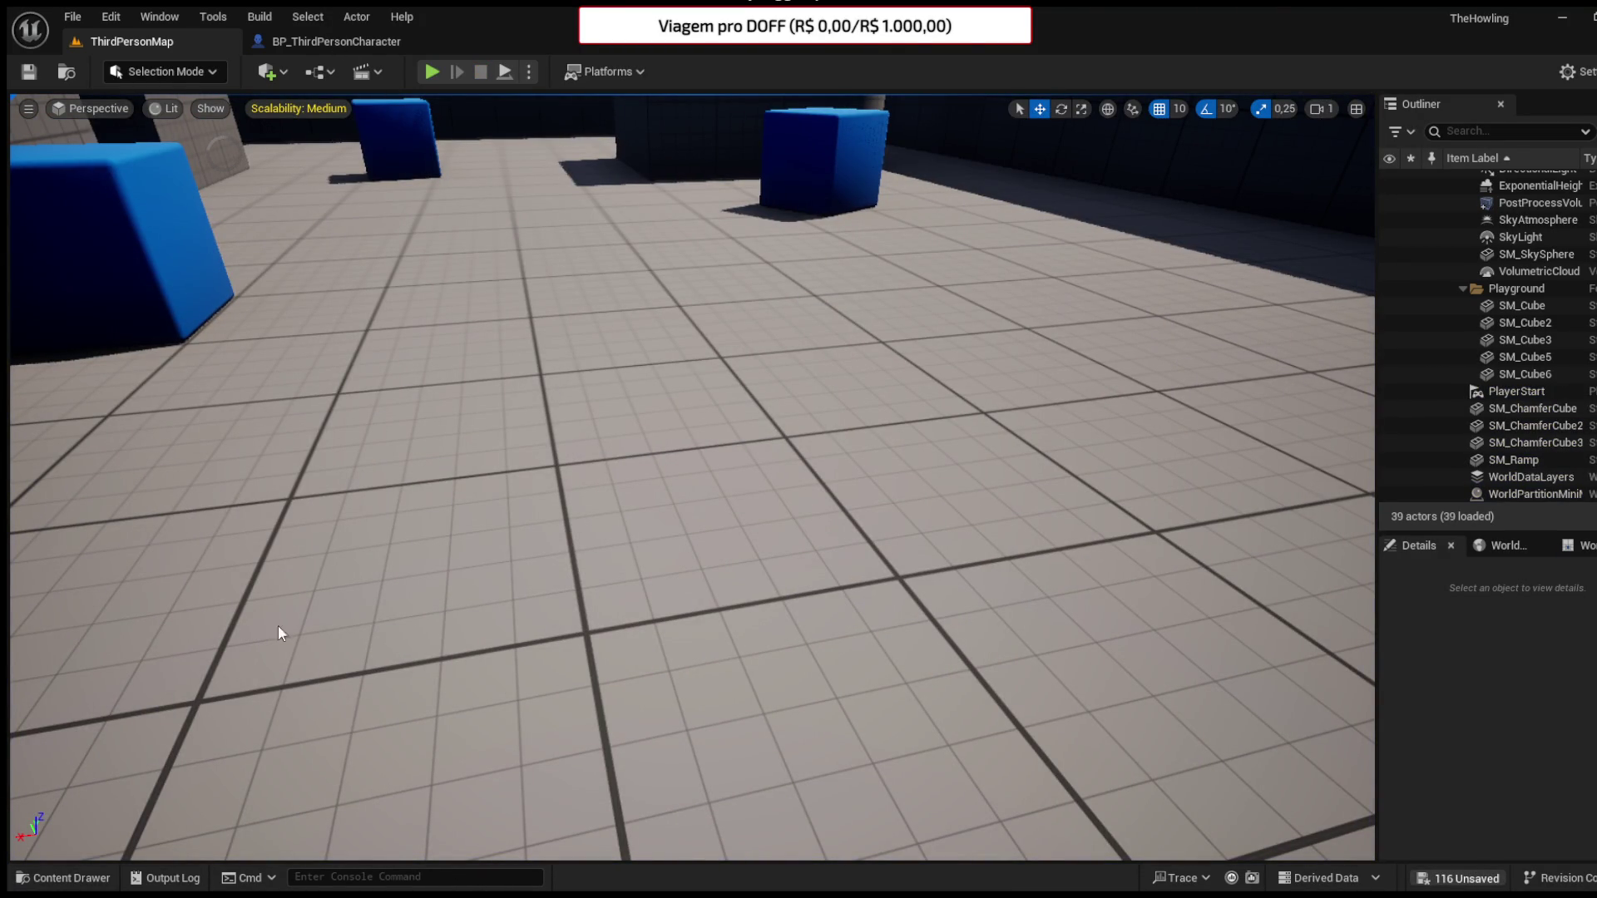
left_click(48, 879)
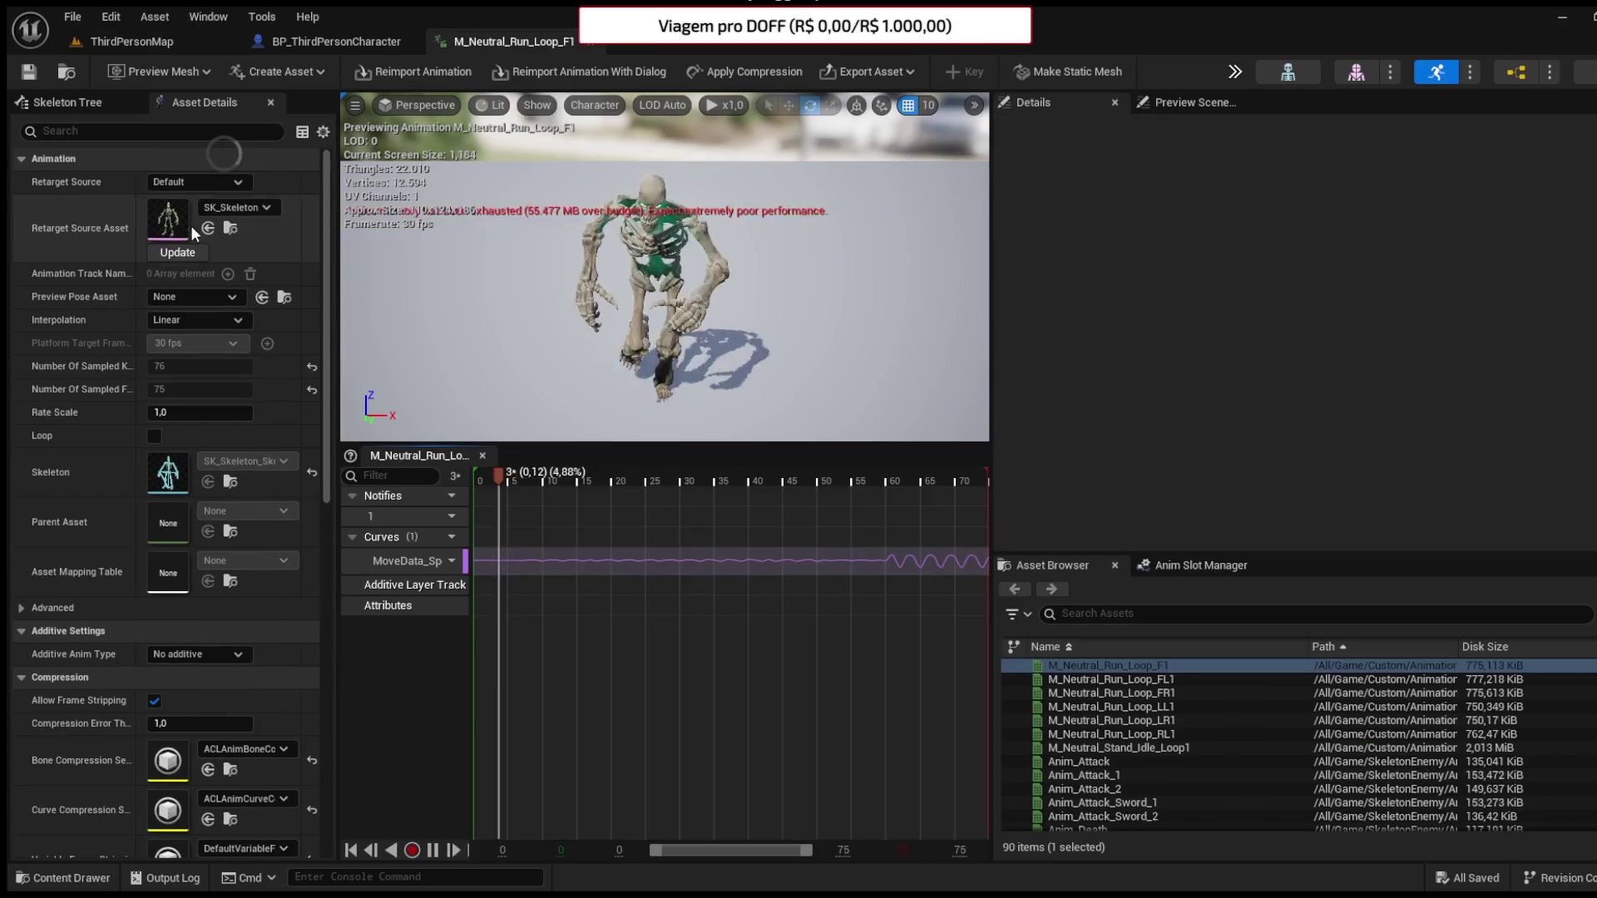
- In M_Neutral_Run_Loop_F1, filter details by 'enab' to toggle Enable Root Motion, then by 'fo' to tick Force Root Lock
left_click(162, 131)
type("enab")
left_click(158, 182)
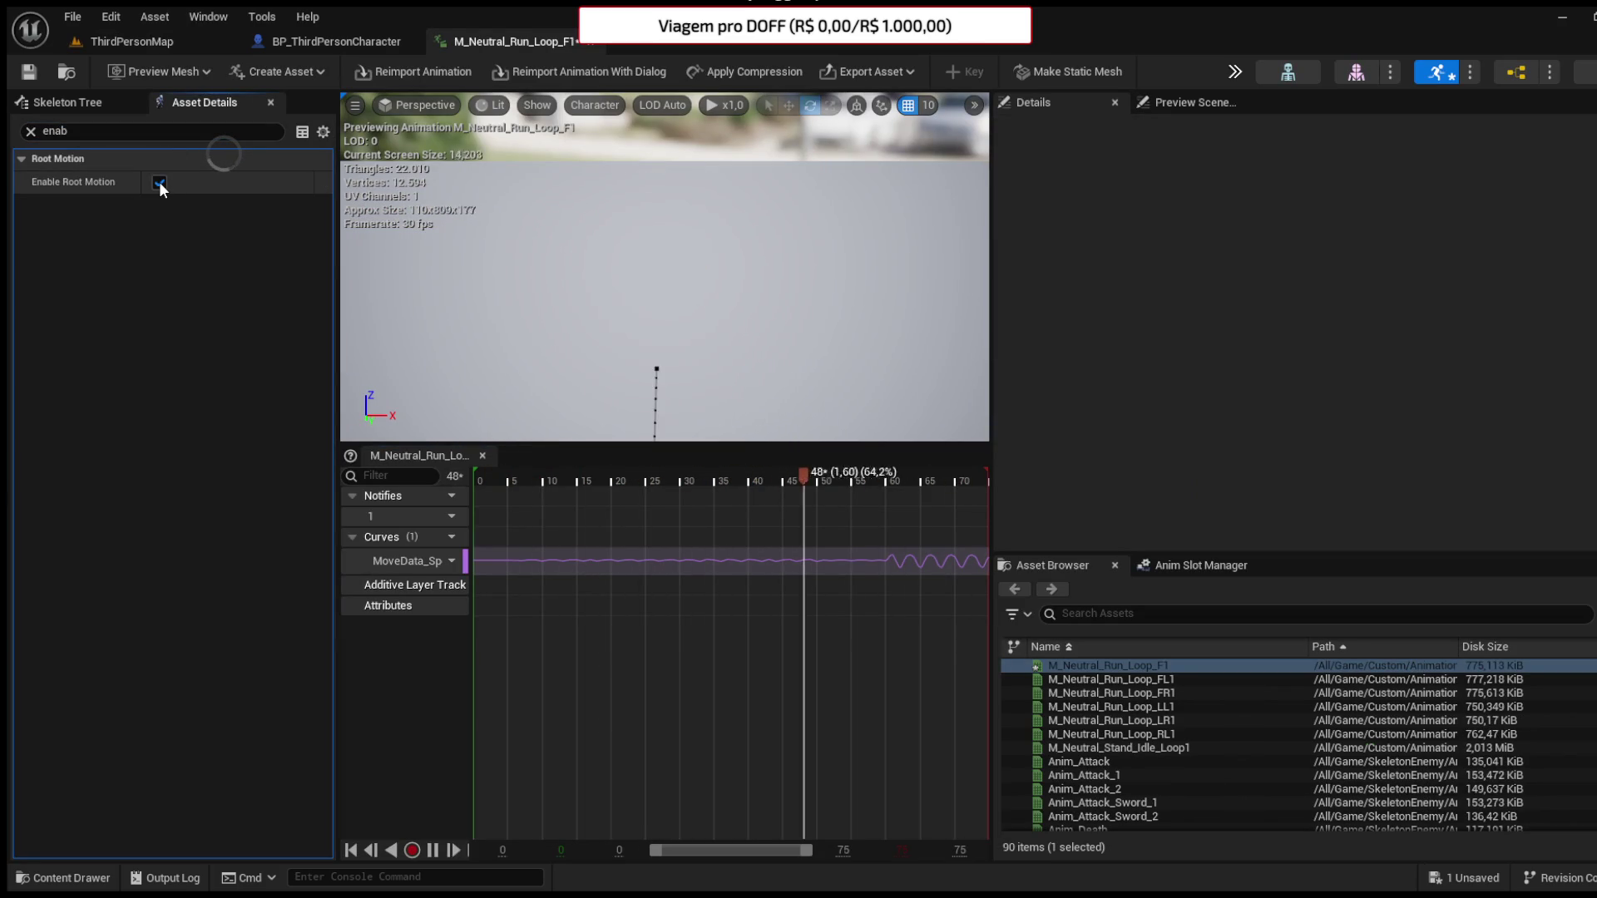
left_click(144, 133)
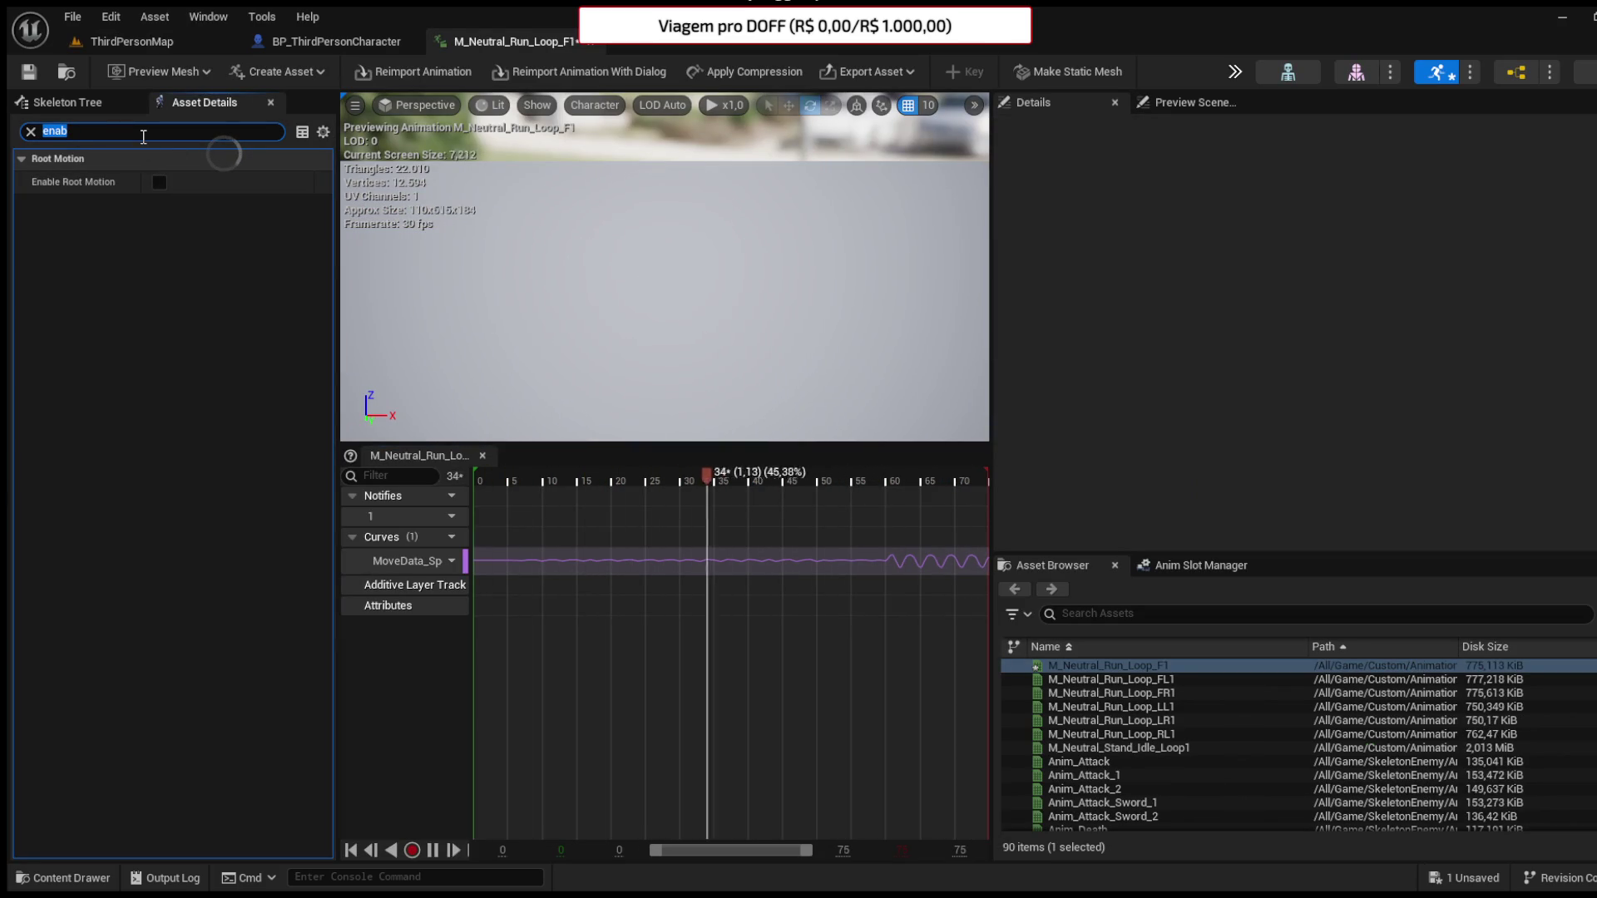
key("BackSpace")
key("BackSpace")
key("BackSpace")
type("fi")
key("BackSpace")
type("o")
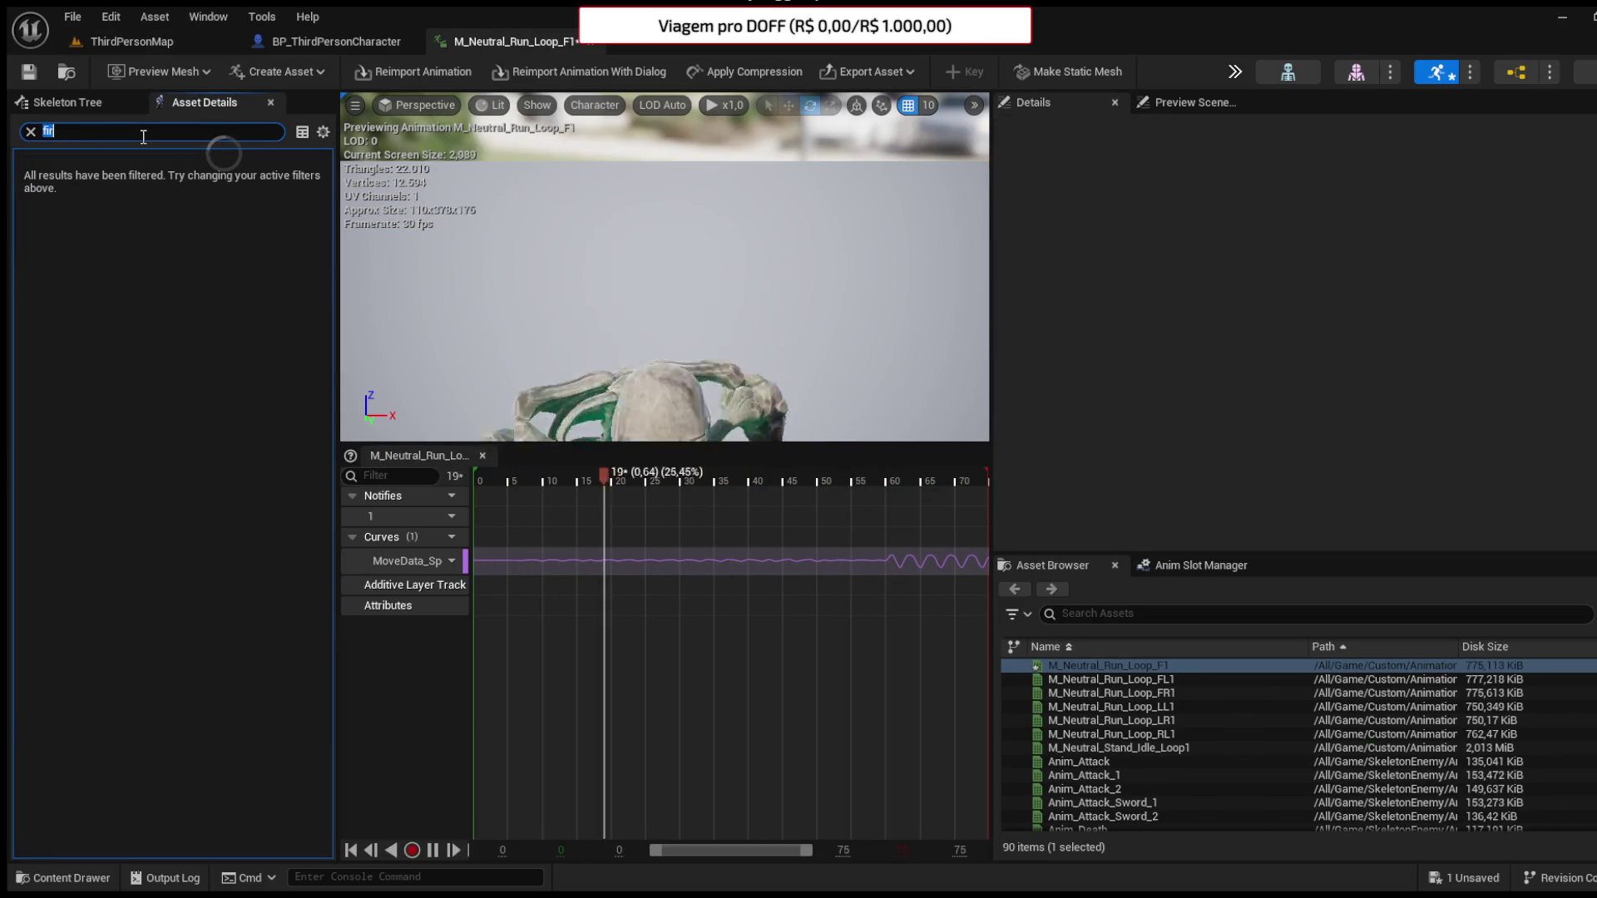
left_click(159, 228)
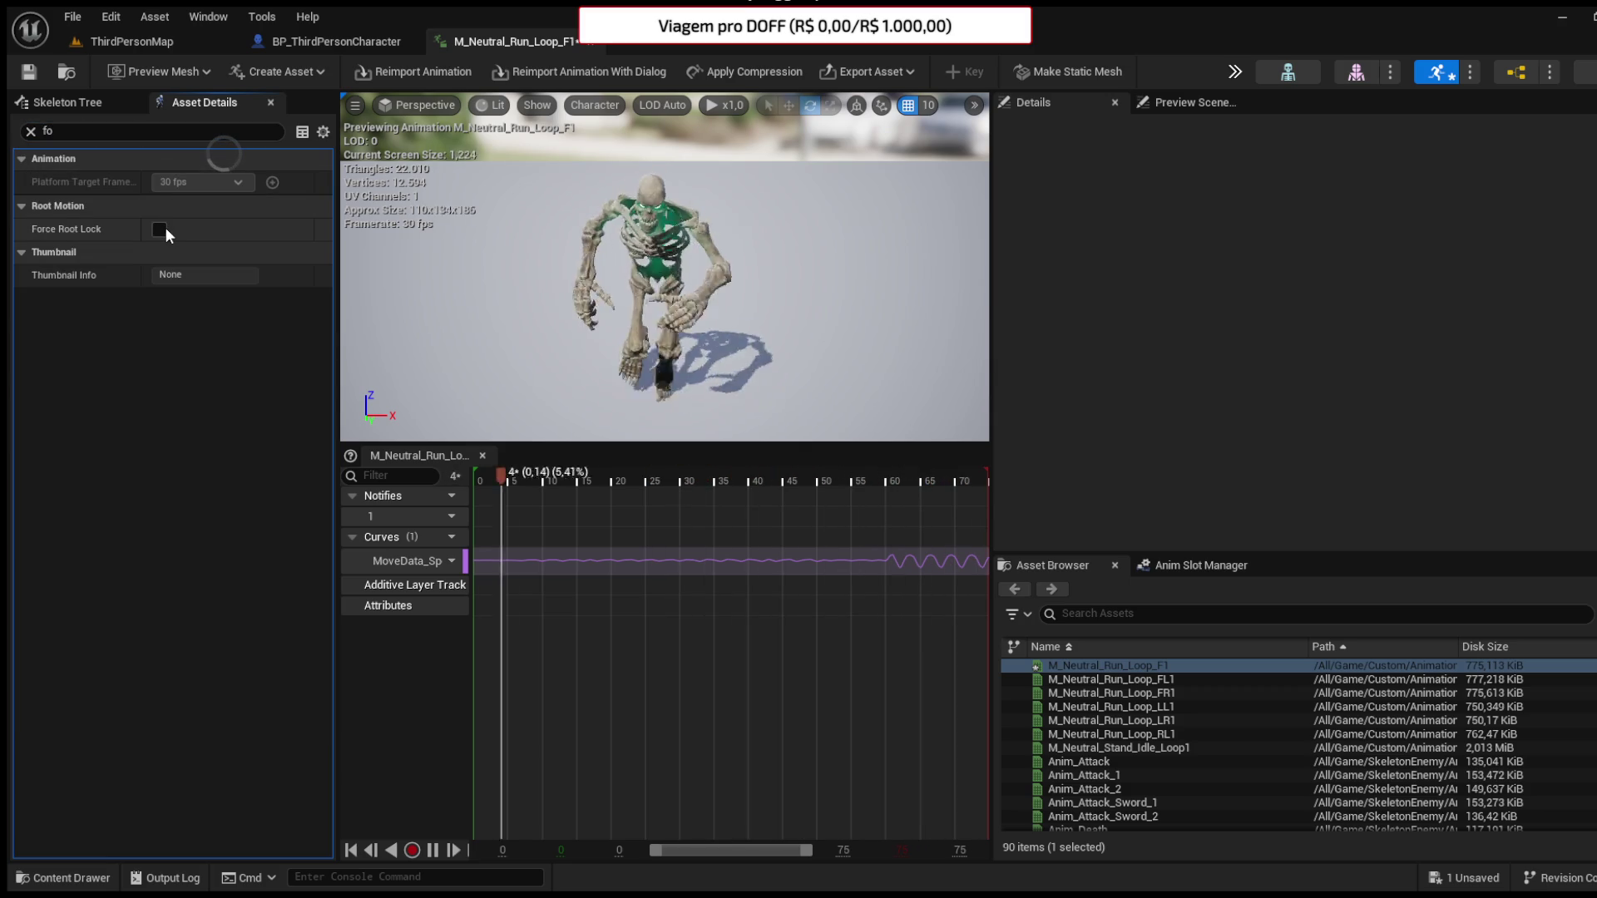
- Play-test the character again in ThirdPersonMap, then stop the session
left_click(291, 42)
left_click(158, 45)
left_click(429, 72)
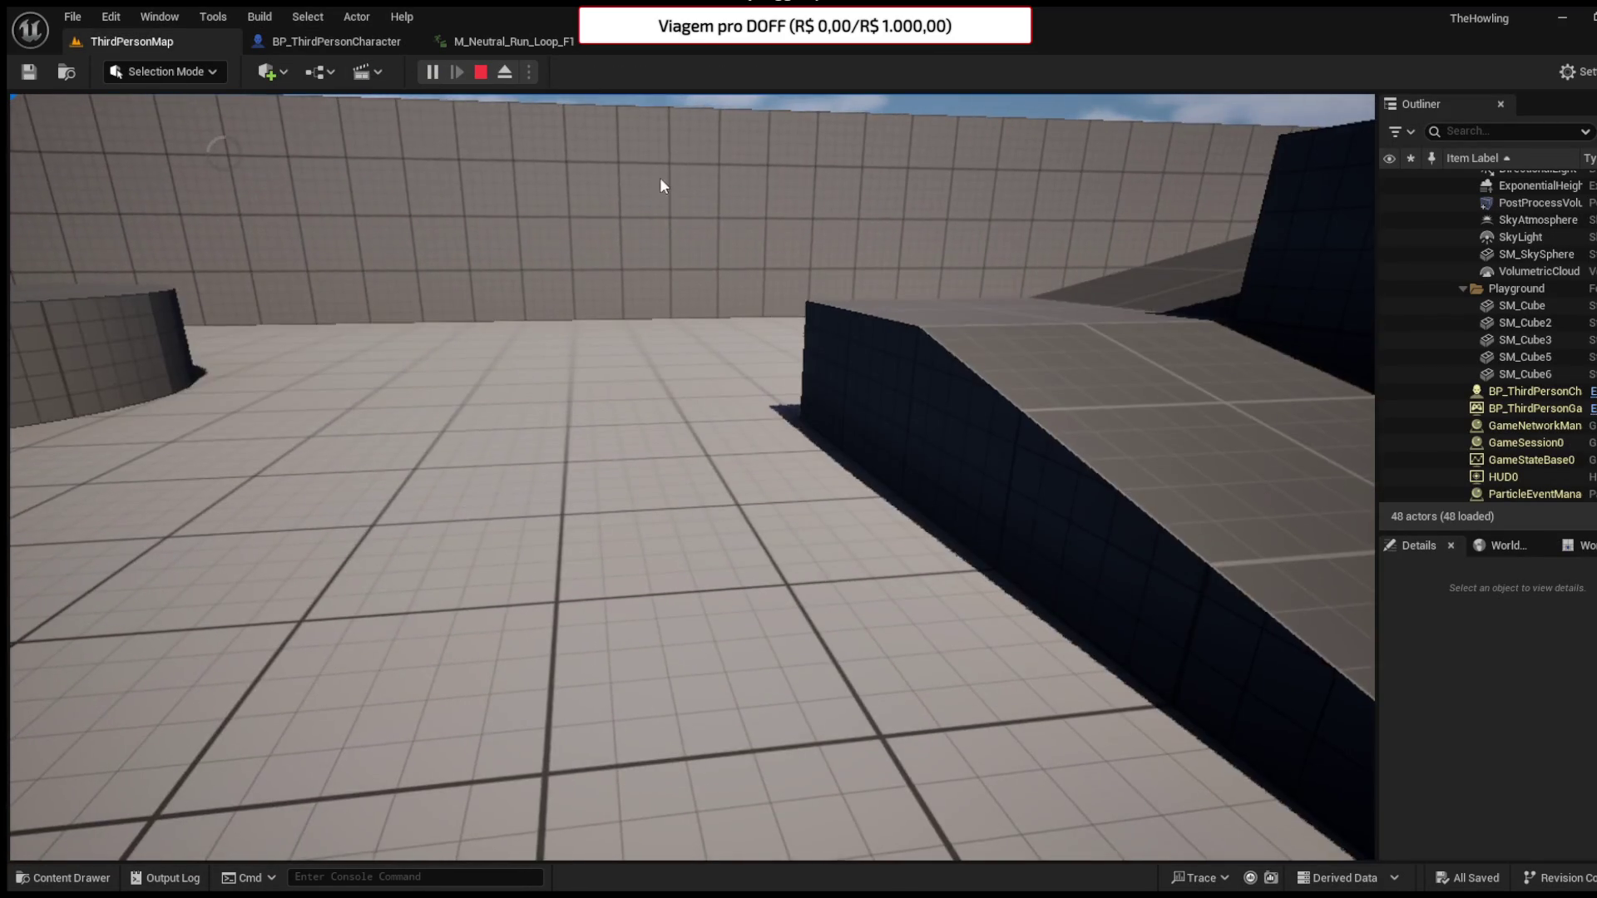
key("Escape")
left_click(328, 42)
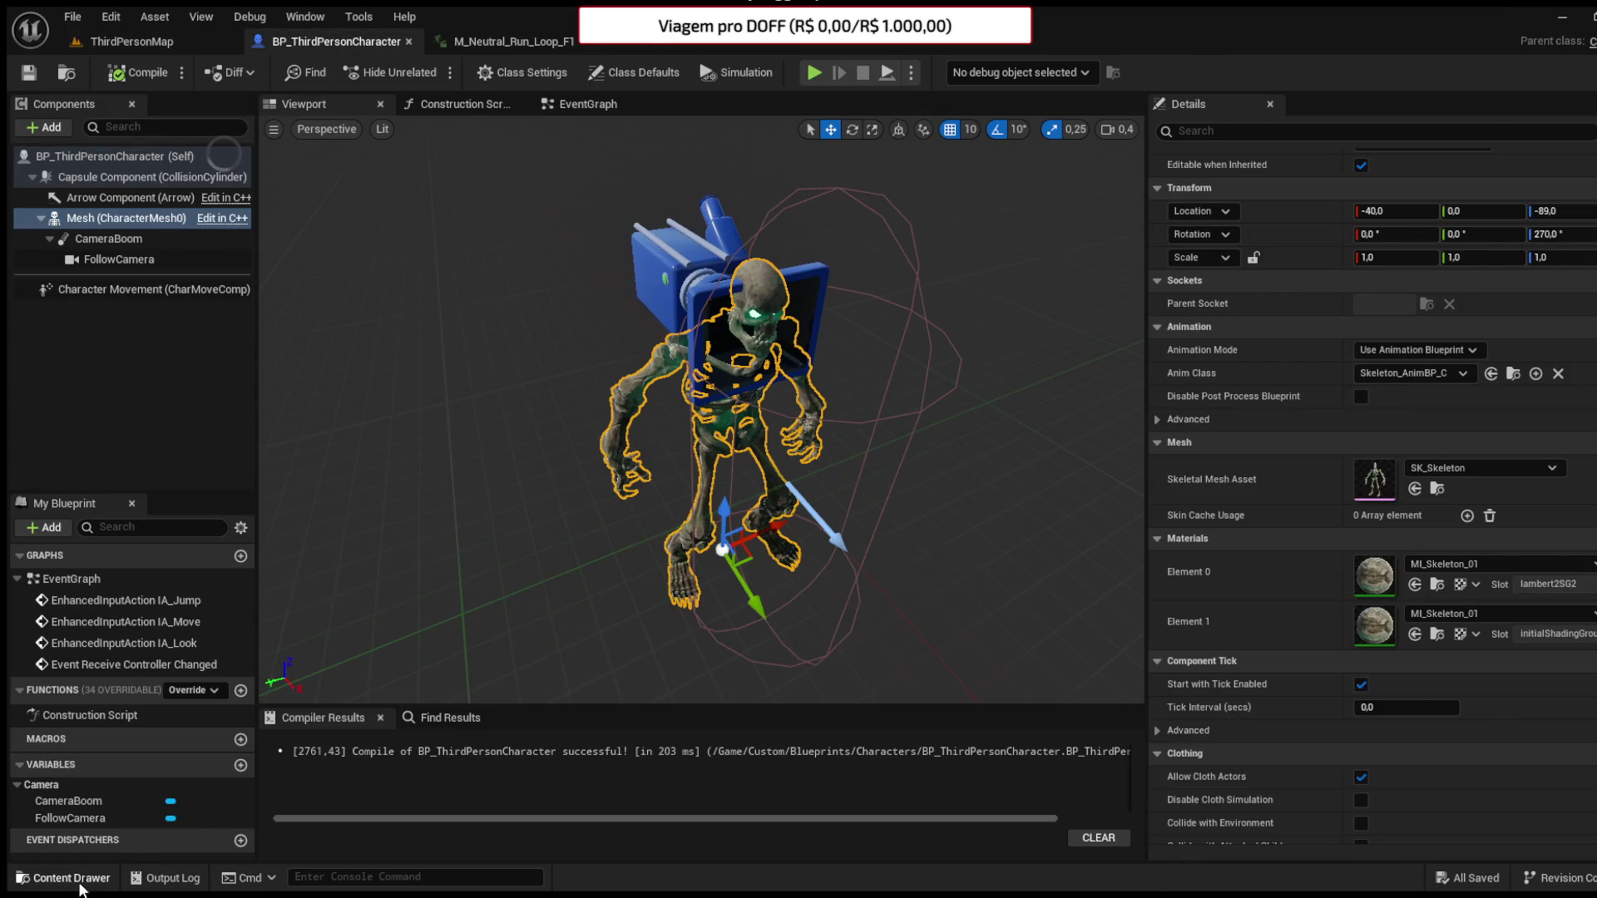
- Select all Custom/Animations assets except AL_Standard_PhysicsAsset, AL_Standard_Skeleton, M_Joints and M_Main
left_click(67, 877)
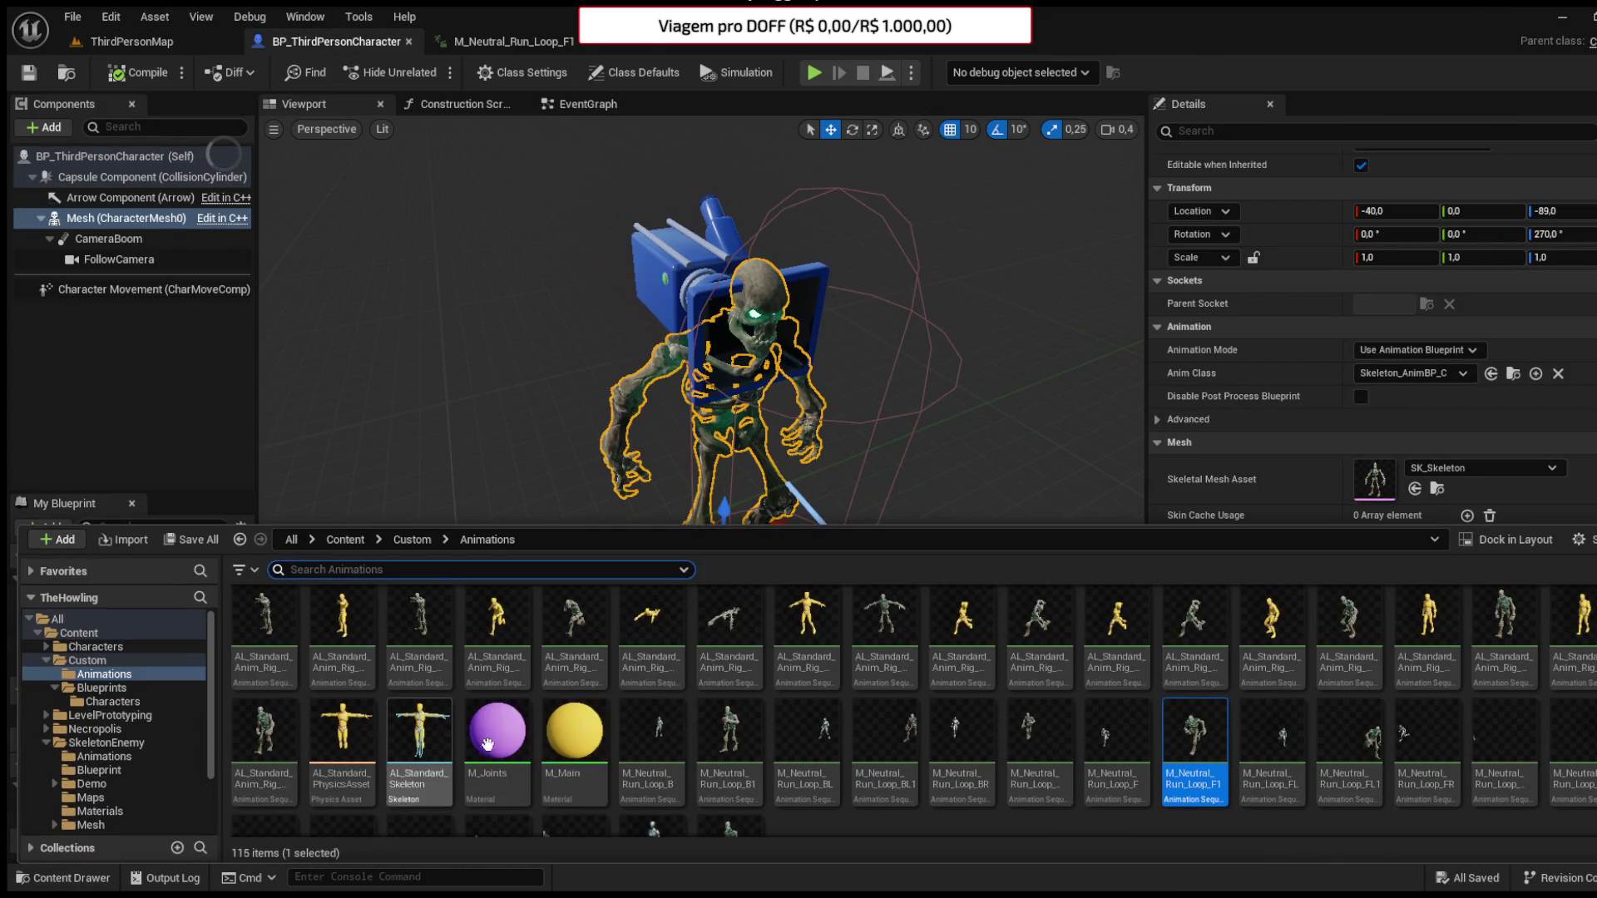
left_click(236, 761)
scroll(747, 778, "down", 1)
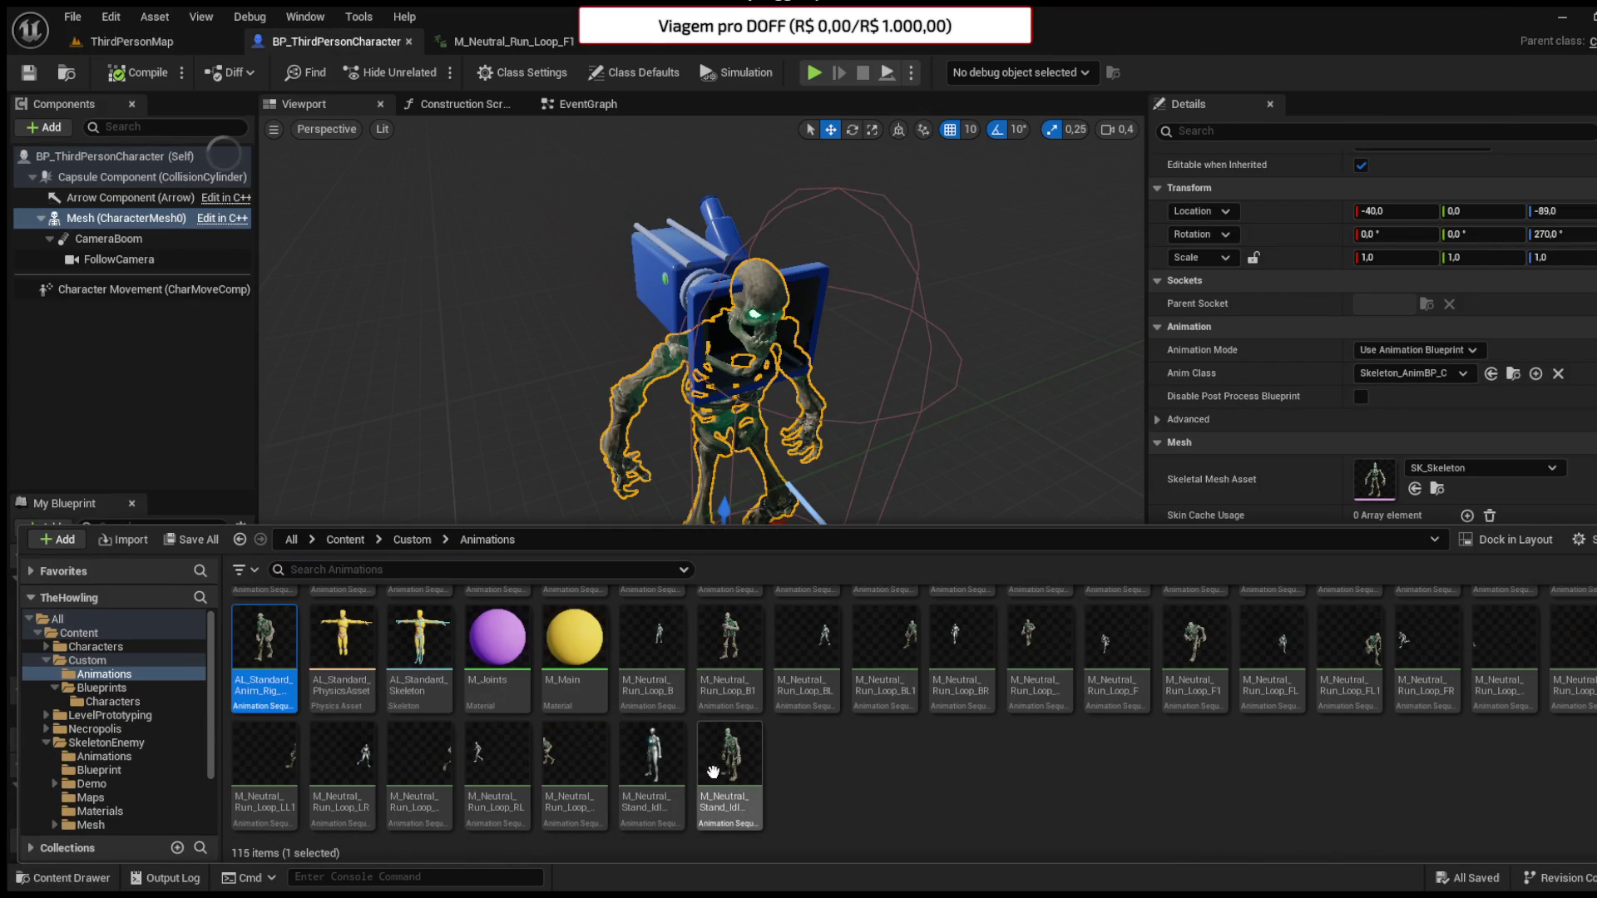
left_click(734, 796, "shift")
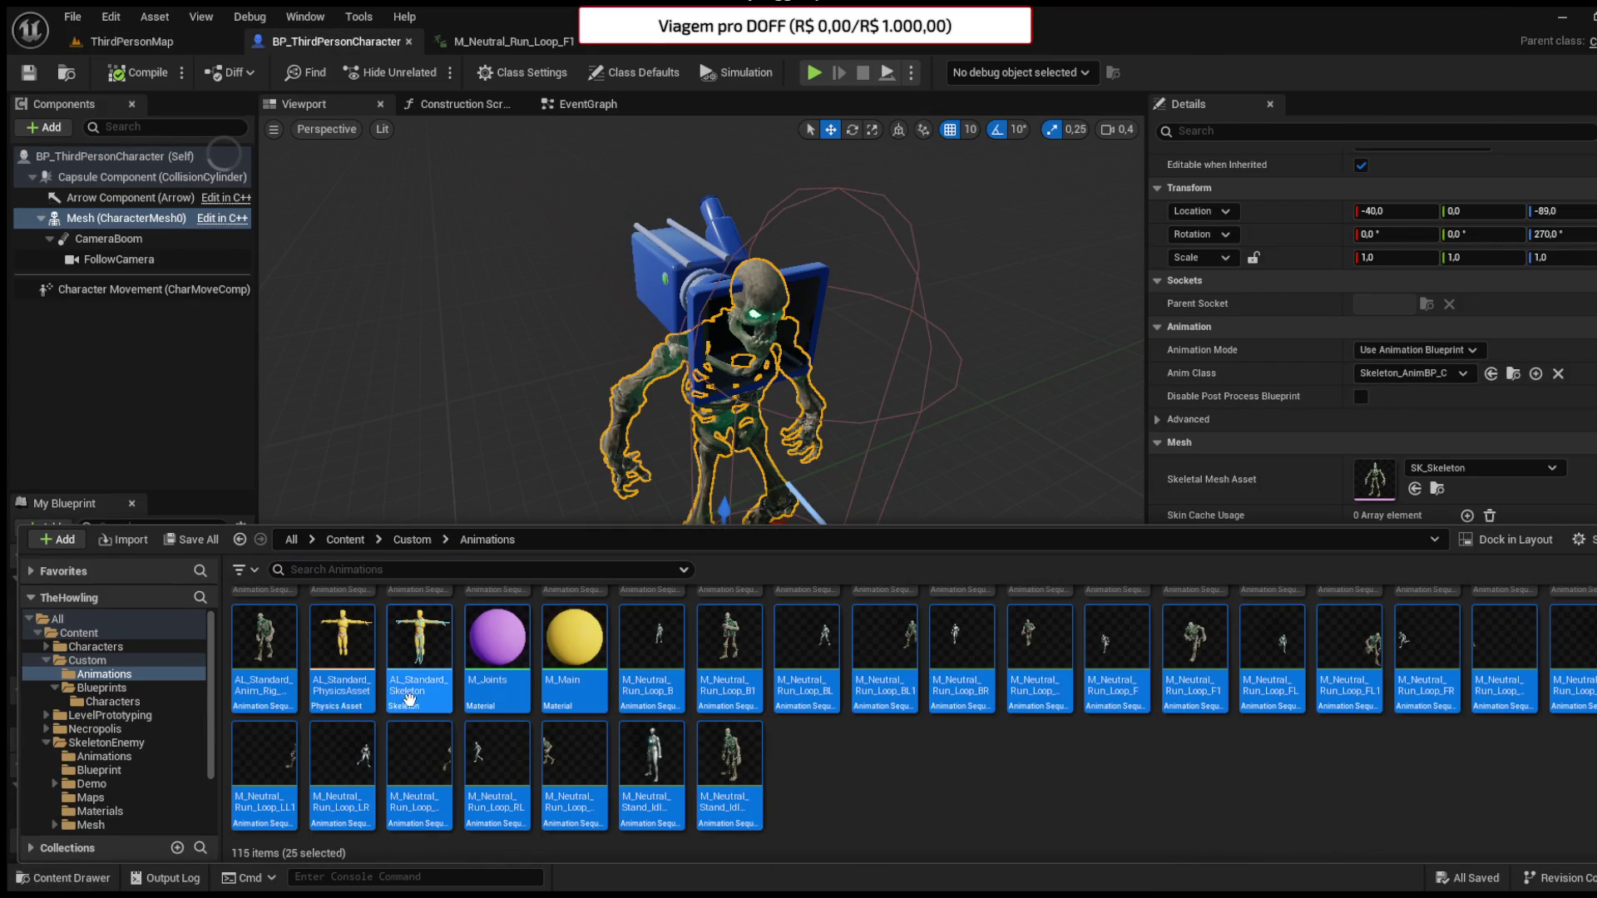
left_click(350, 665, "ctrl")
left_click(415, 670, "ctrl")
left_click(499, 666, "ctrl")
left_click(593, 668, "ctrl")
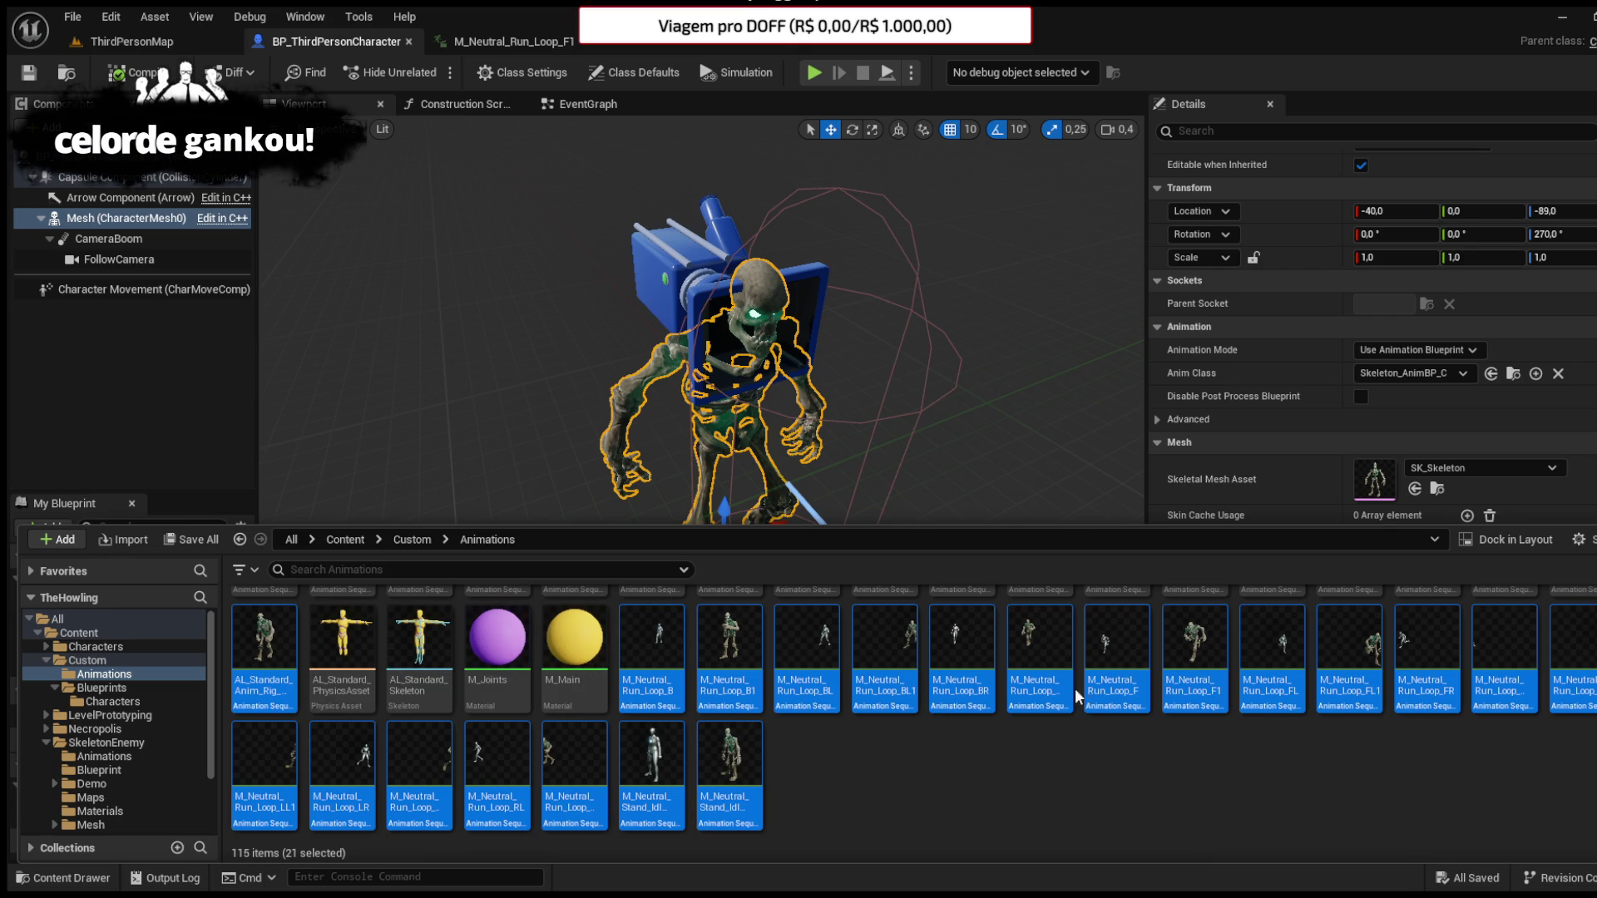
- Open the 21 animations in the property matrix, filter by 'or', and select every row
double_click(1075, 687)
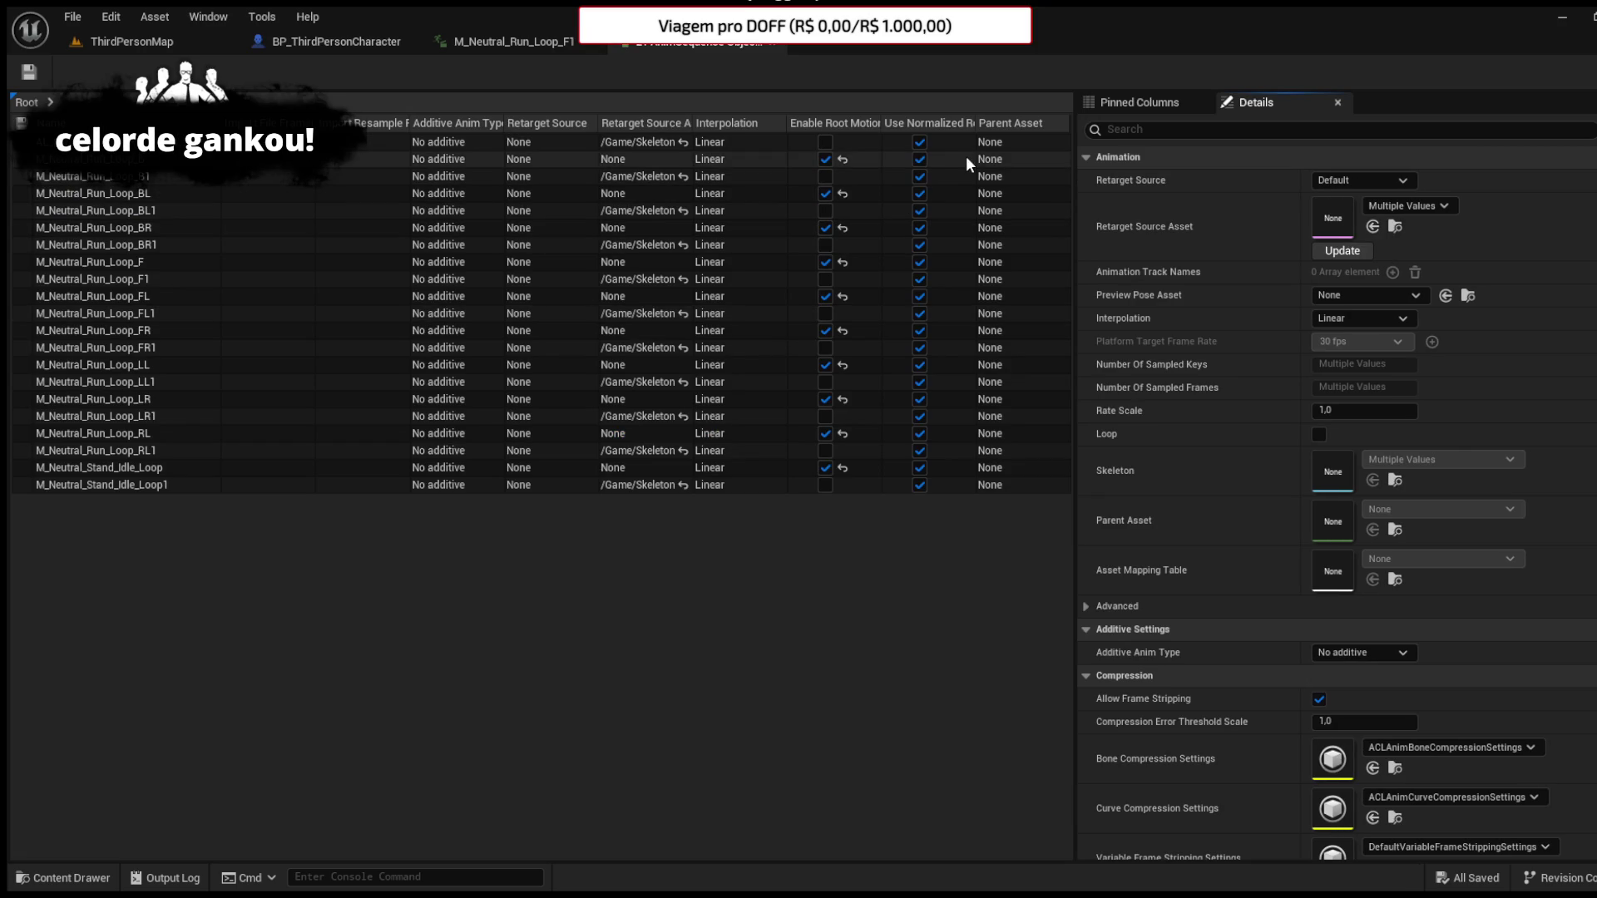
type("tor")
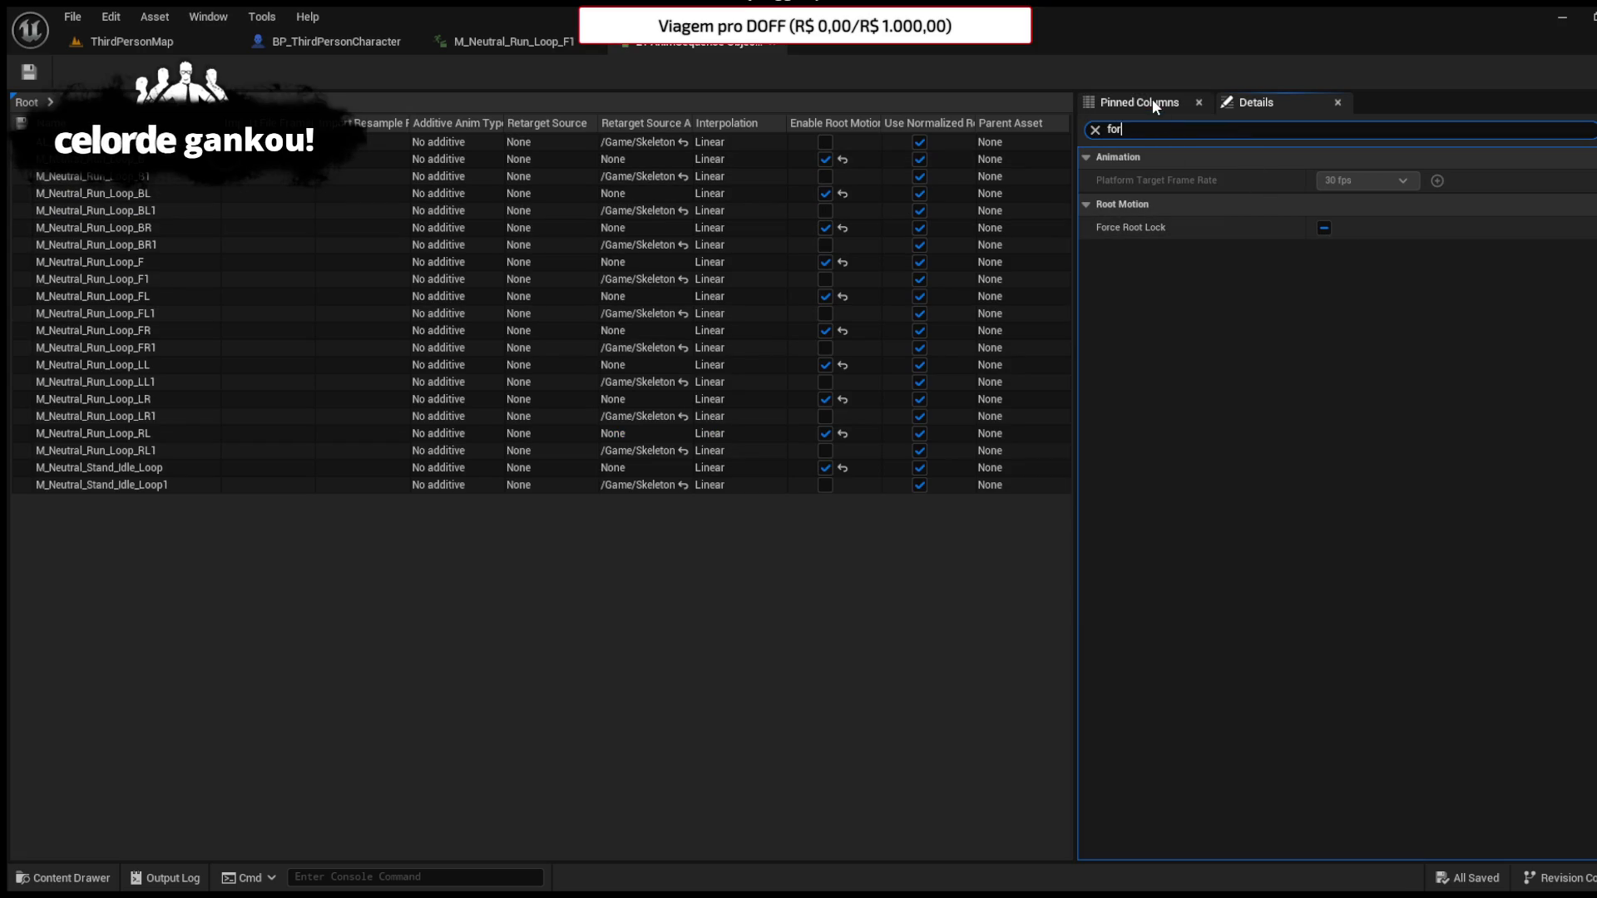
left_click(233, 485)
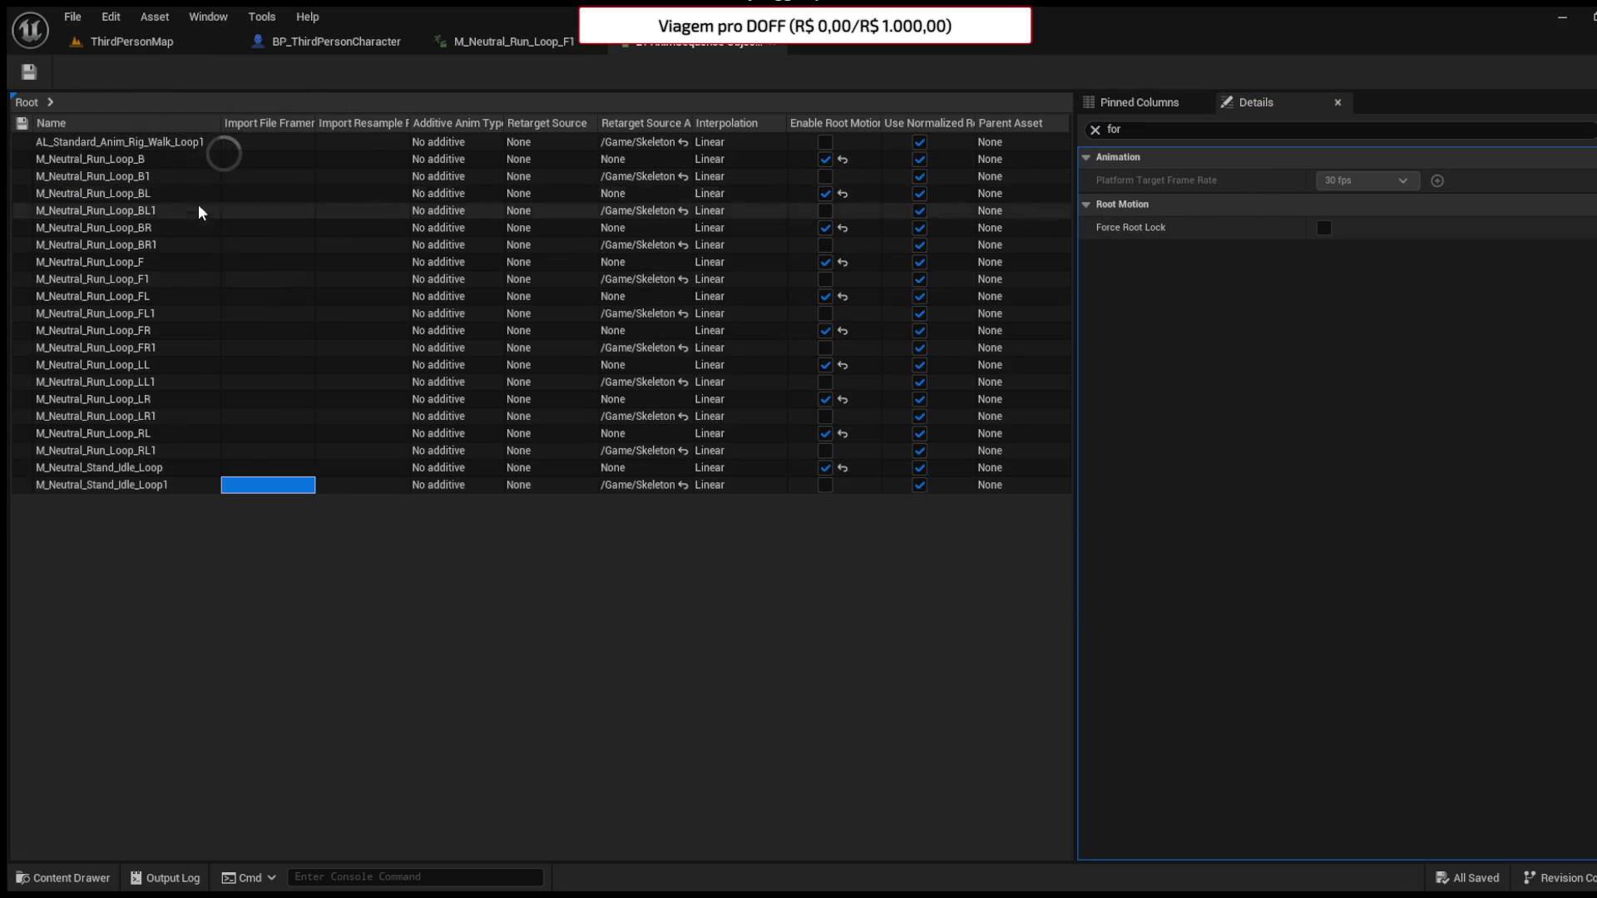
left_click(189, 144, "shift")
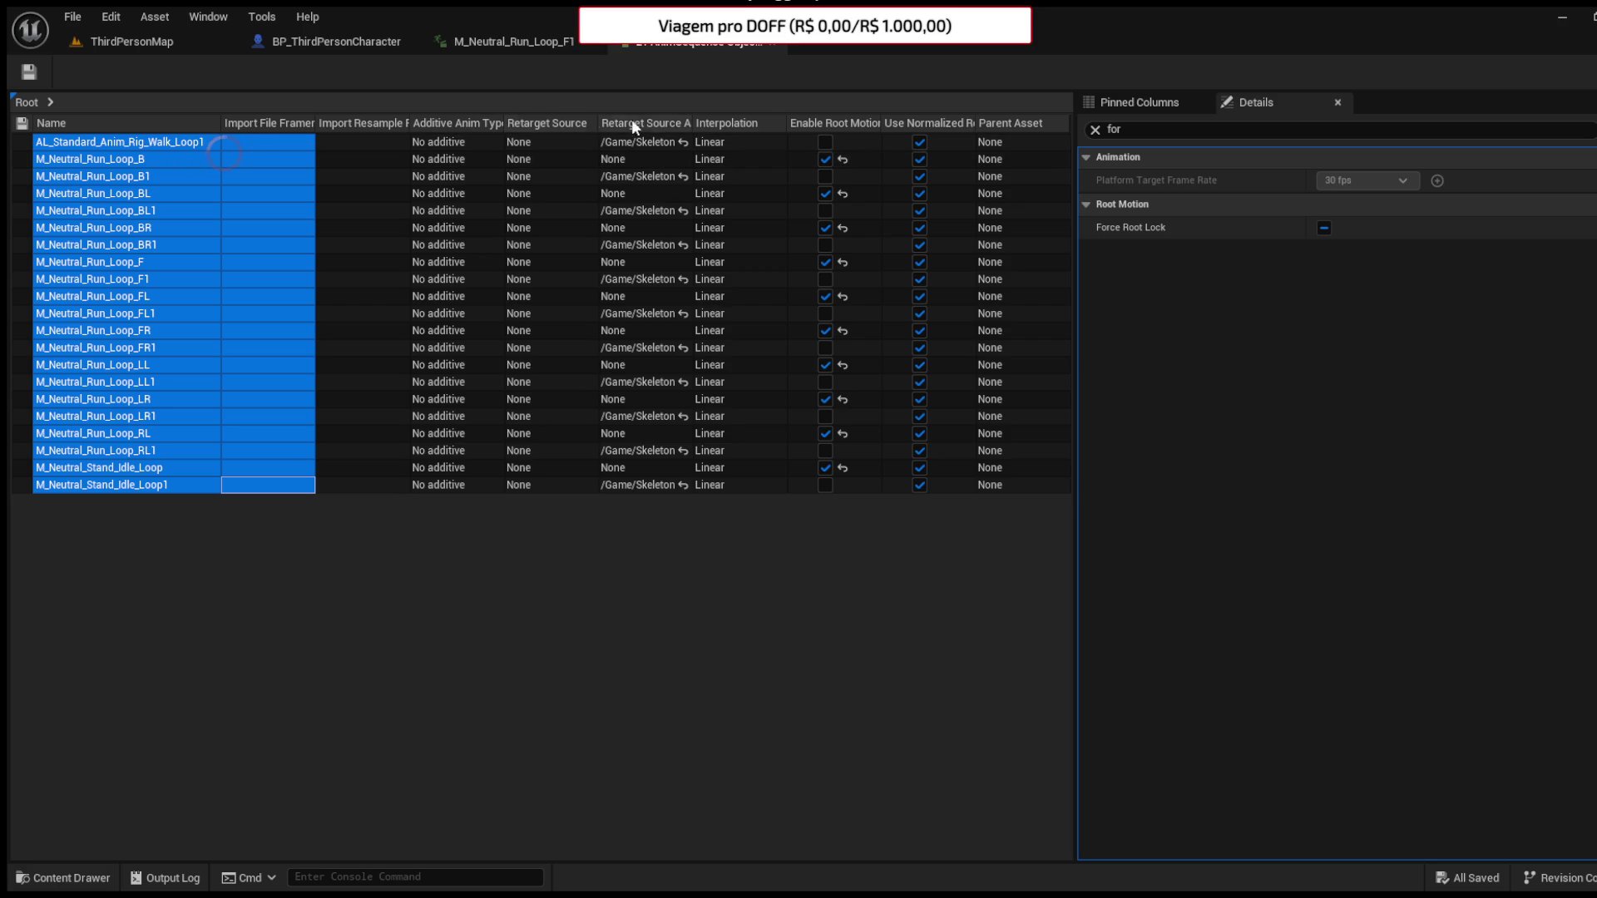
left_click(1250, 103)
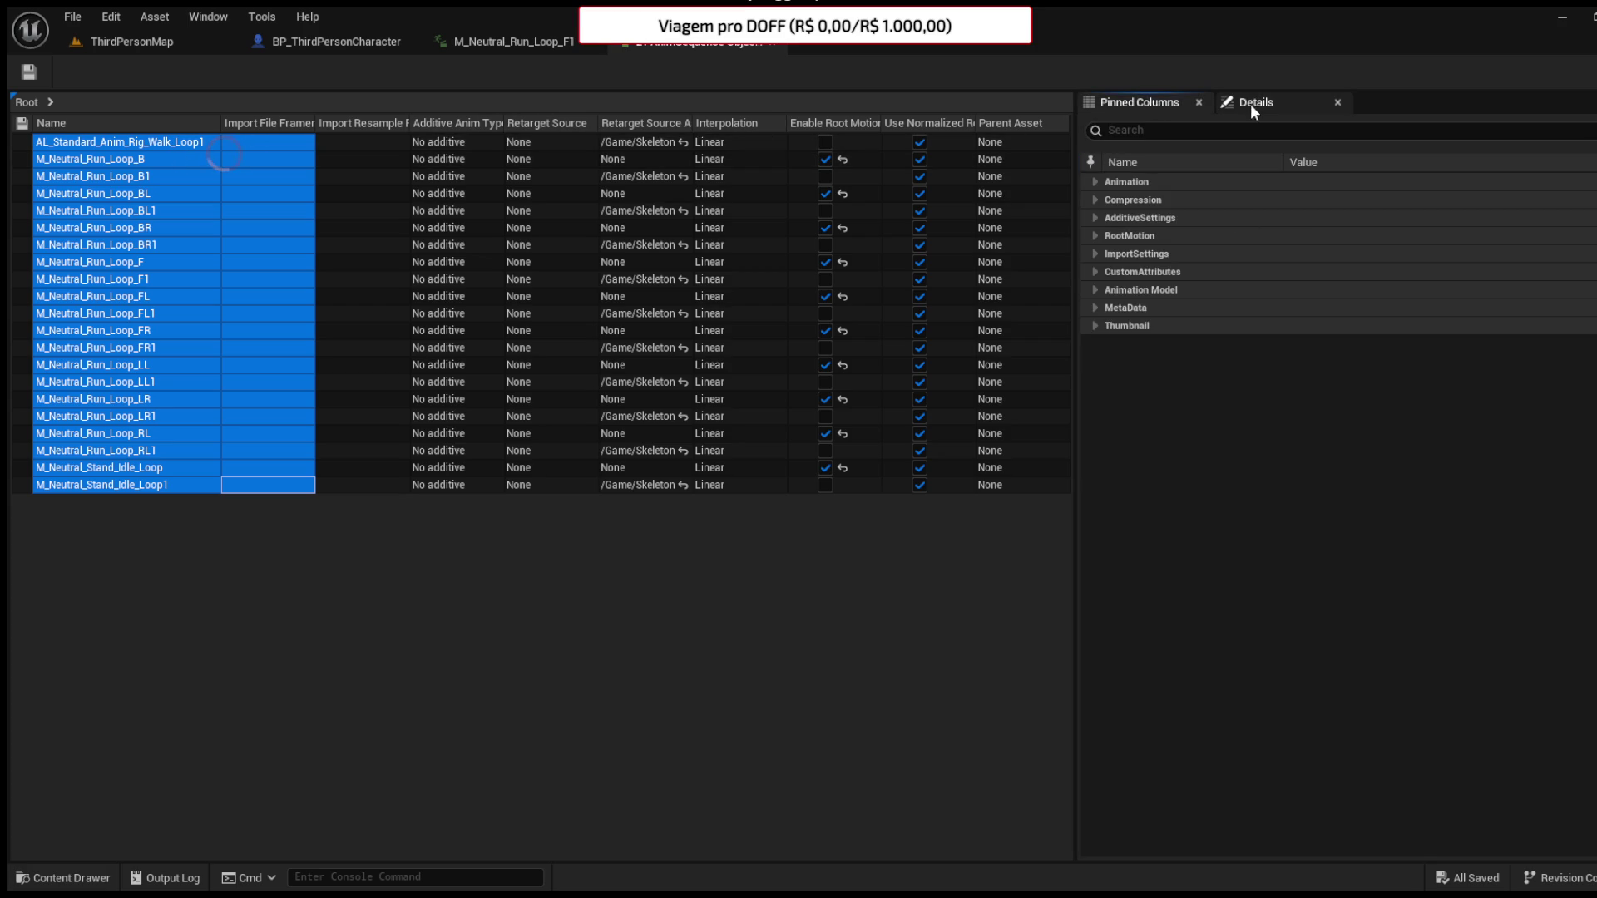